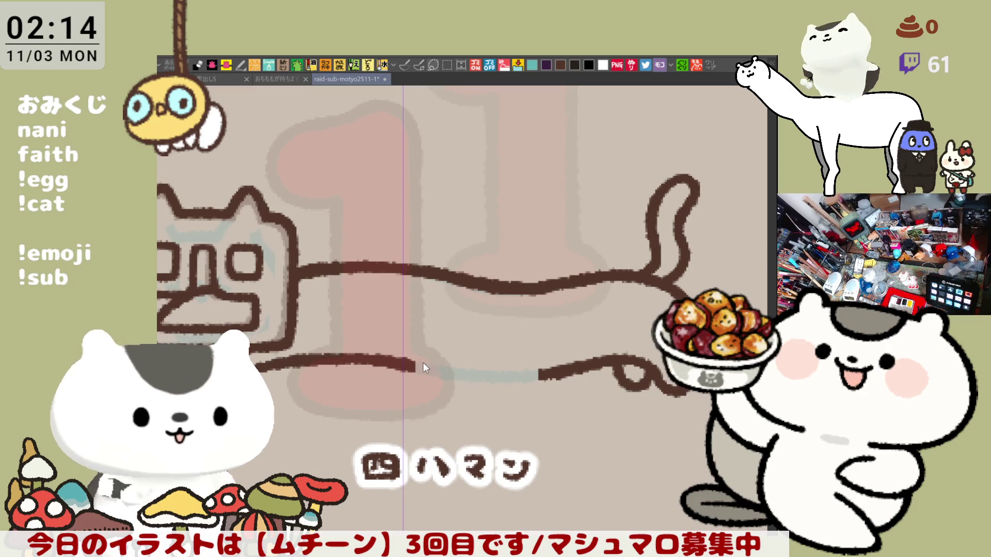
- Extend the long cat's lower body outline rightward and redraw its overshooting end to meet the hind leg
{"action": "left_click_drag", "start_coordinate": [417, 361], "coordinate": [467, 372]}
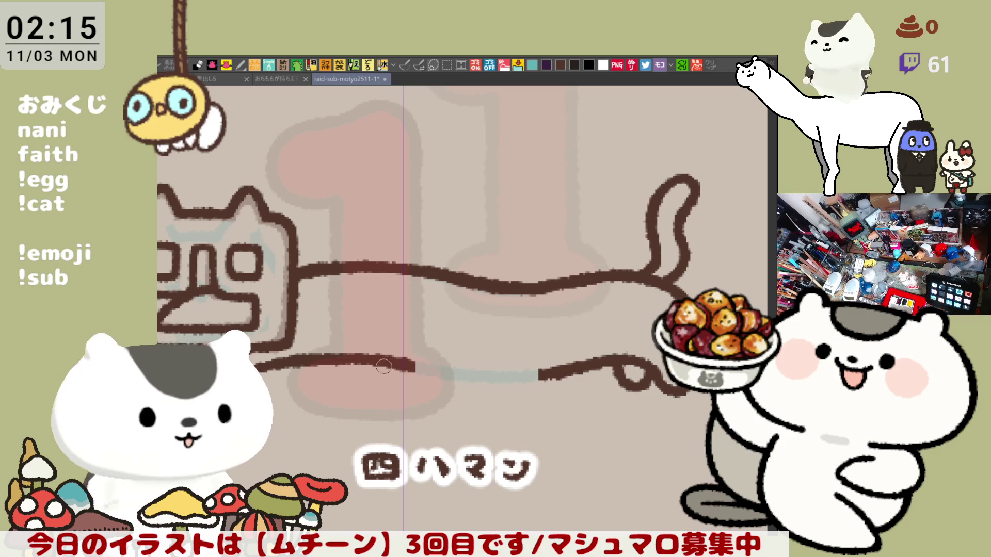
{"action": "left_click_drag", "start_coordinate": [383, 361], "coordinate": [463, 374]}
{"action": "key", "text": "ctrl+z"}
{"action": "left_click_drag", "start_coordinate": [356, 362], "coordinate": [531, 375]}
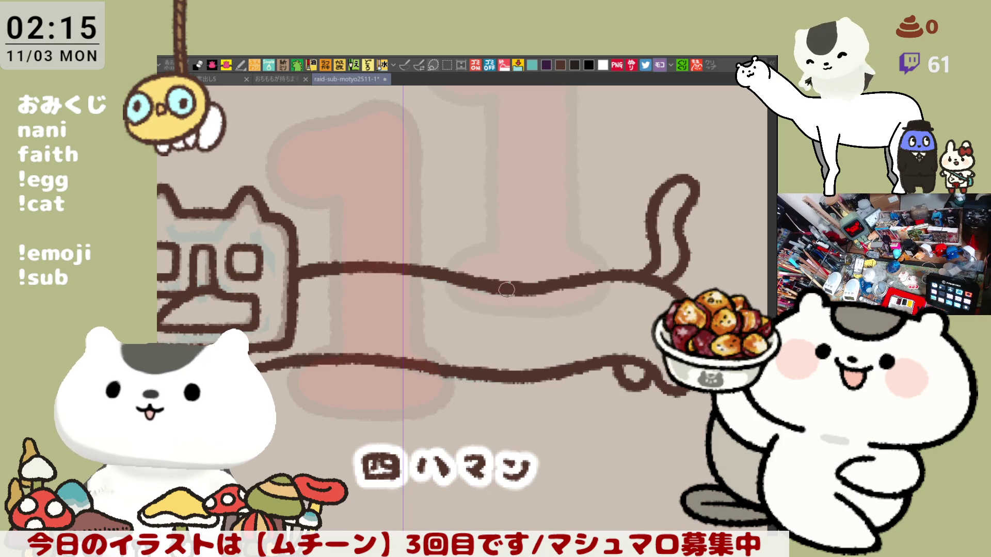
{"action": "scroll", "coordinate": [554, 343], "scroll_direction": "down", "scroll_amount": 5}
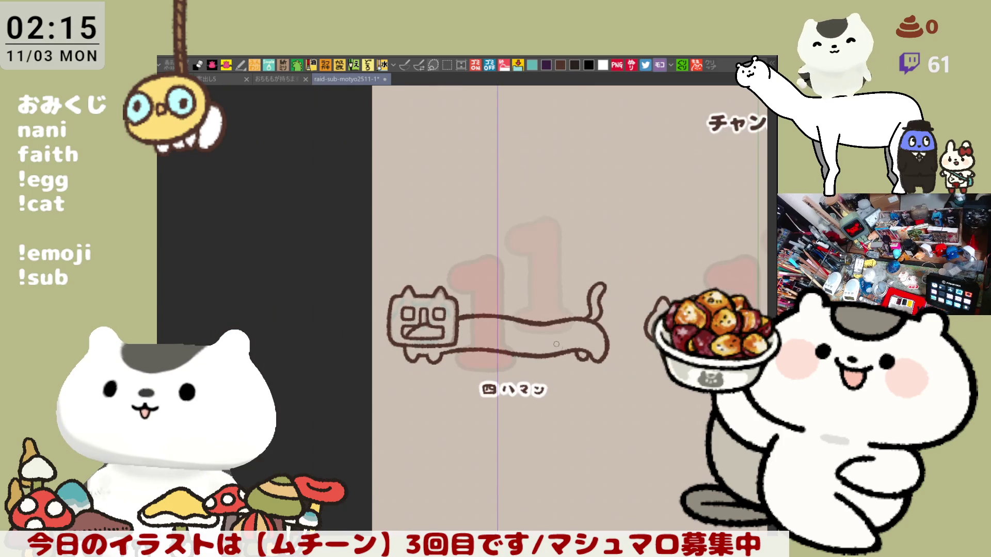
{"action": "scroll", "coordinate": [531, 318], "scroll_direction": "down", "scroll_amount": 2}
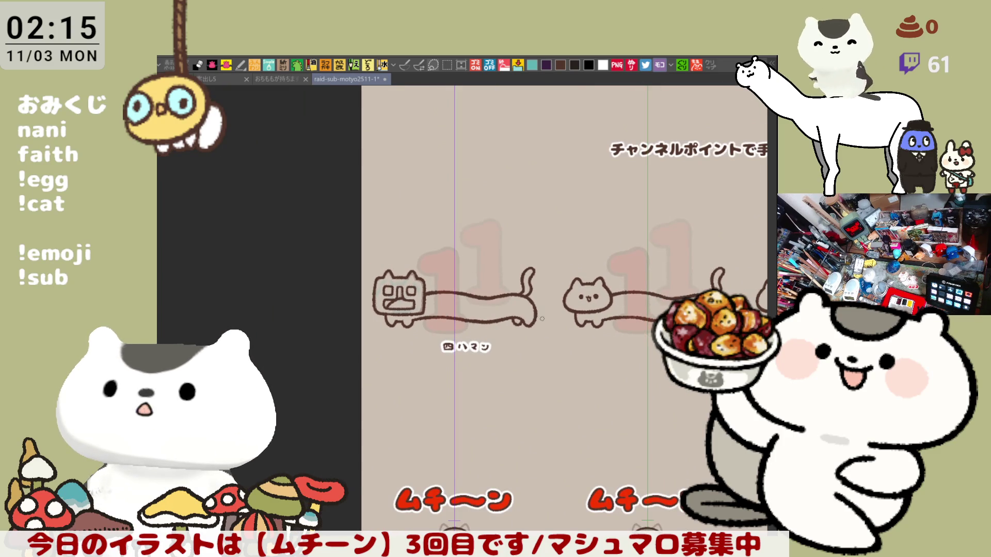
{"action": "scroll", "coordinate": [537, 317], "scroll_direction": "up", "scroll_amount": 6}
{"action": "left_click_drag", "start_coordinate": [450, 347], "coordinate": [565, 335]}
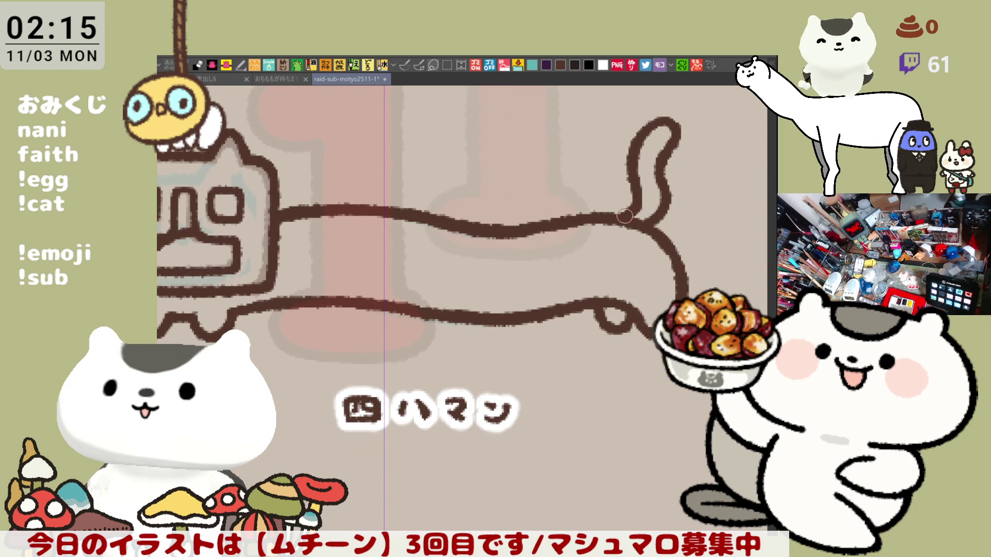
{"action": "scroll", "coordinate": [635, 300], "scroll_direction": "down", "scroll_amount": 2}
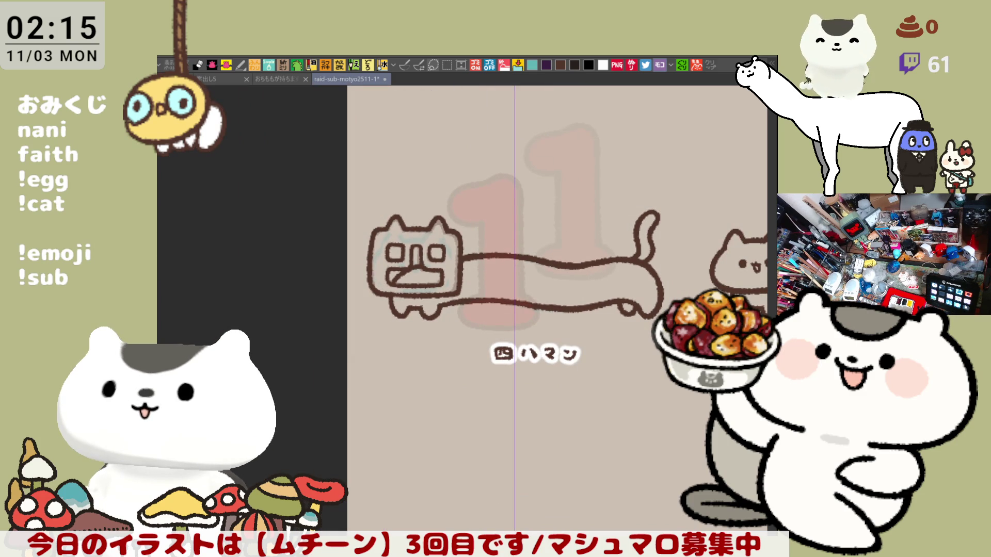
- Lasso-fill the long cat's body with white and save the illustration with Ctrl+S
{"action": "mouse_move", "coordinate": [483, 411]}
{"action": "left_mouse_down"}
{"action": "mouse_move", "coordinate": [345, 240]}
{"action": "mouse_move", "coordinate": [609, 421]}
{"action": "mouse_move", "coordinate": [426, 452]}
{"action": "mouse_move", "coordinate": [439, 436]}
{"action": "left_mouse_up"}
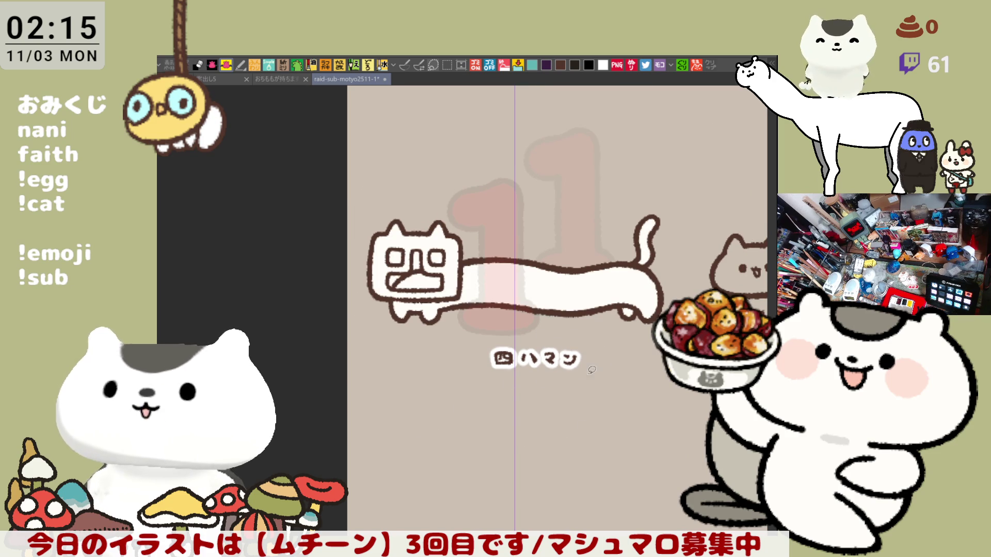
{"action": "left_click_drag", "start_coordinate": [600, 367], "coordinate": [641, 405]}
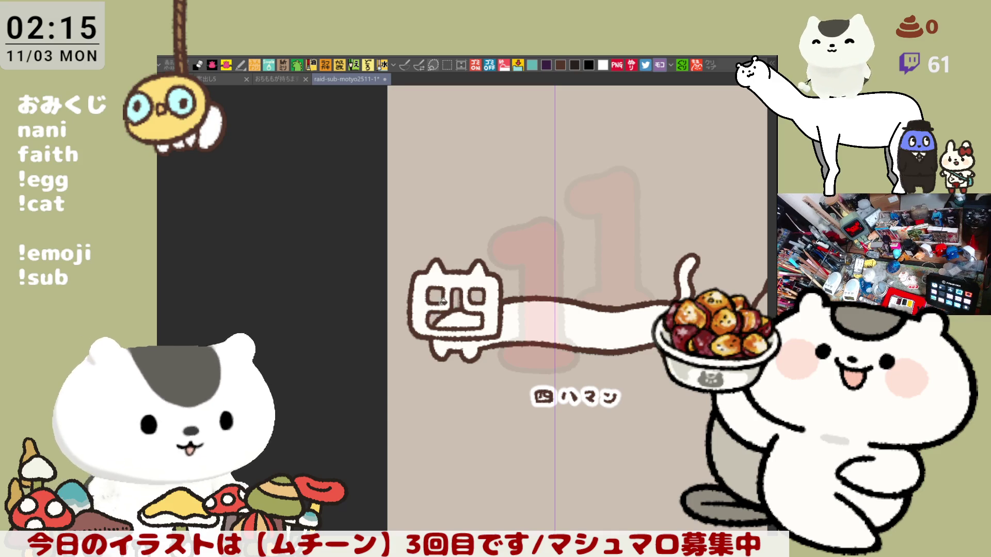
{"action": "left_click_drag", "start_coordinate": [557, 319], "coordinate": [506, 264]}
{"action": "key", "text": "ctrl+s"}
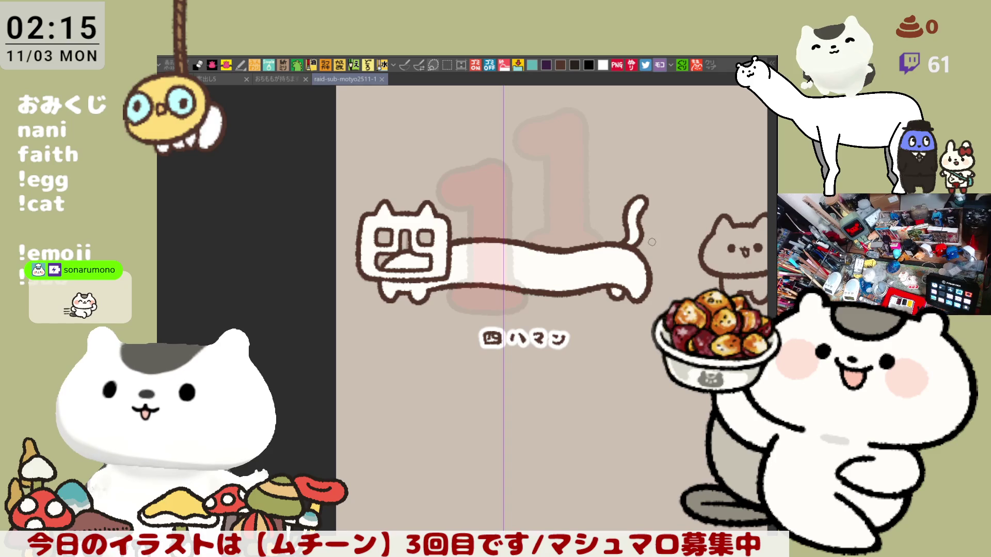
{"action": "left_click_drag", "start_coordinate": [651, 236], "coordinate": [615, 292]}
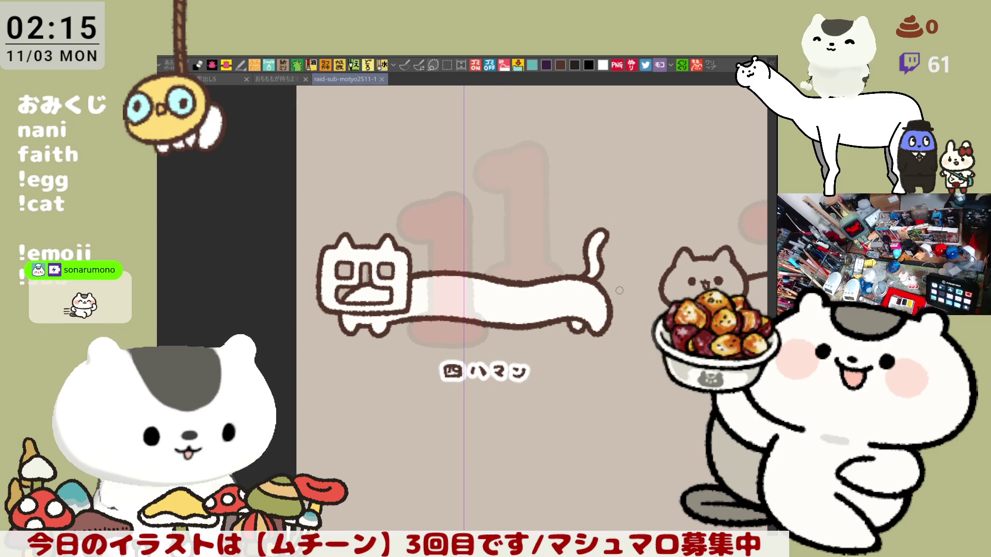
{"action": "left_click", "coordinate": [604, 294]}
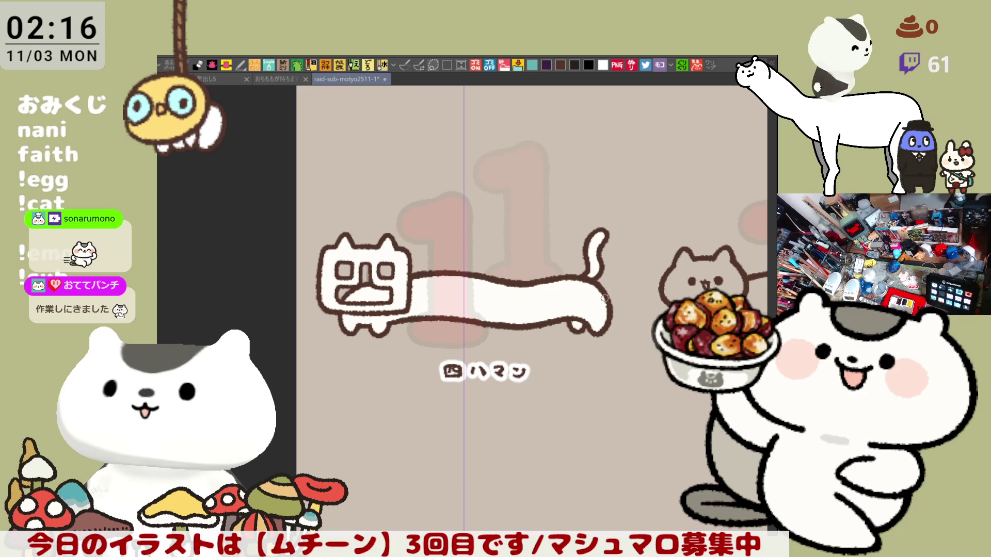
{"action": "left_click_drag", "start_coordinate": [608, 305], "coordinate": [566, 376]}
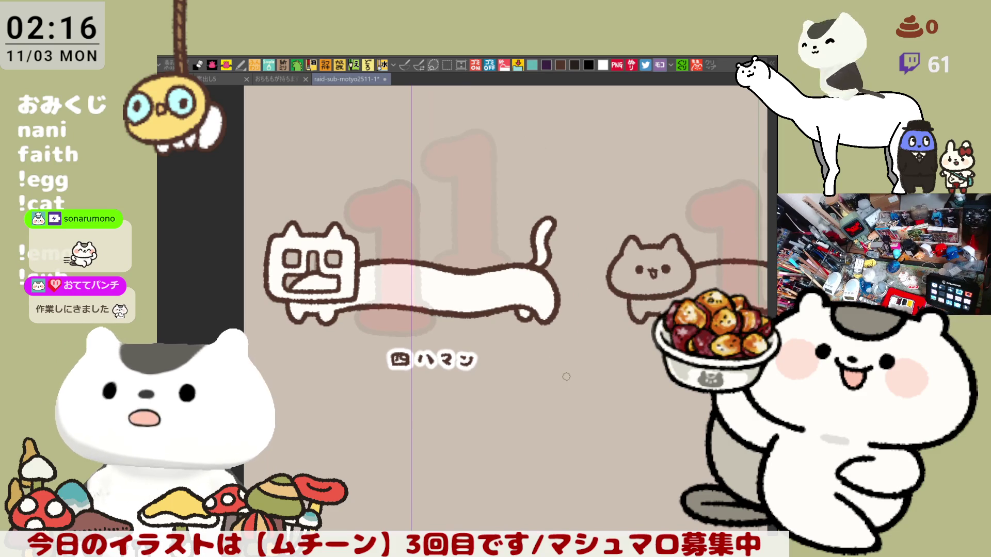
{"action": "scroll", "coordinate": [566, 377], "scroll_direction": "down", "scroll_amount": 4}
{"action": "scroll", "coordinate": [569, 377], "scroll_direction": "up", "scroll_amount": 3}
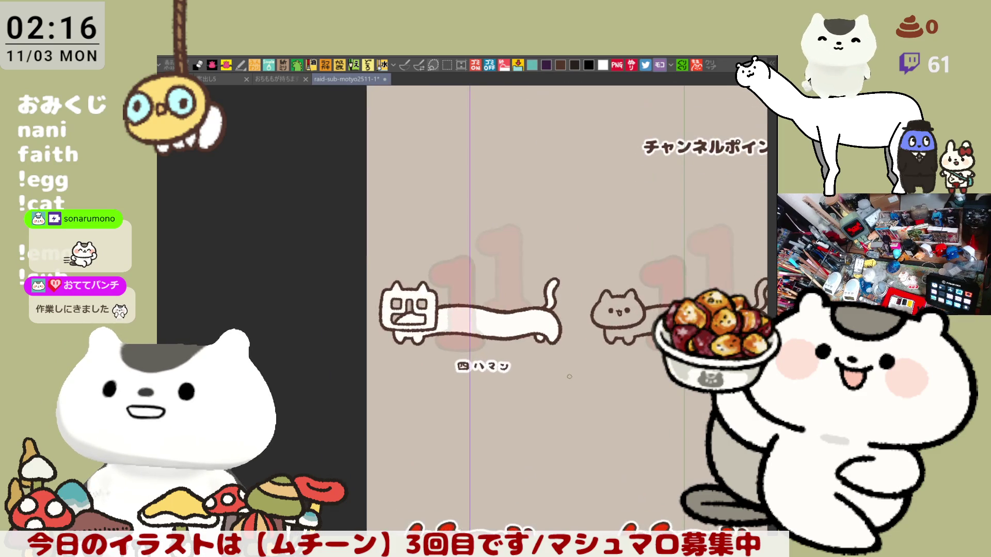
{"action": "scroll", "coordinate": [569, 376], "scroll_direction": "up", "scroll_amount": 2}
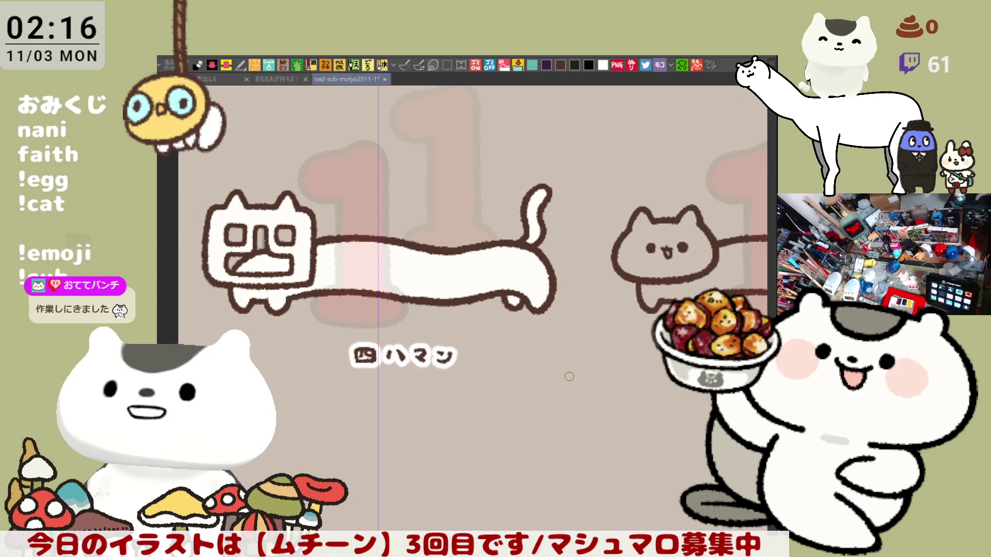
{"action": "scroll", "coordinate": [569, 377], "scroll_direction": "up", "scroll_amount": 2}
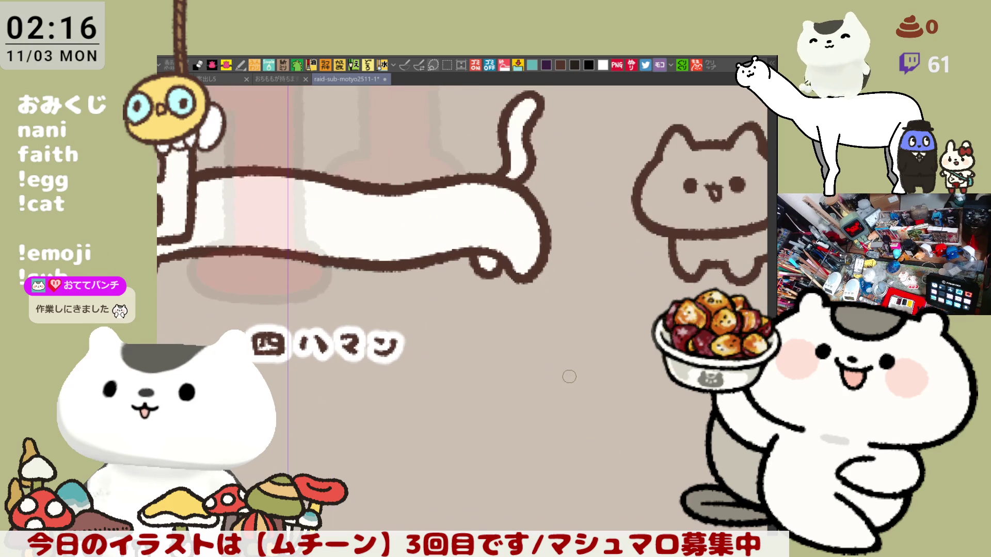
{"action": "scroll", "coordinate": [569, 376], "scroll_direction": "down", "scroll_amount": 1}
{"action": "scroll", "coordinate": [501, 262], "scroll_direction": "up", "scroll_amount": 1}
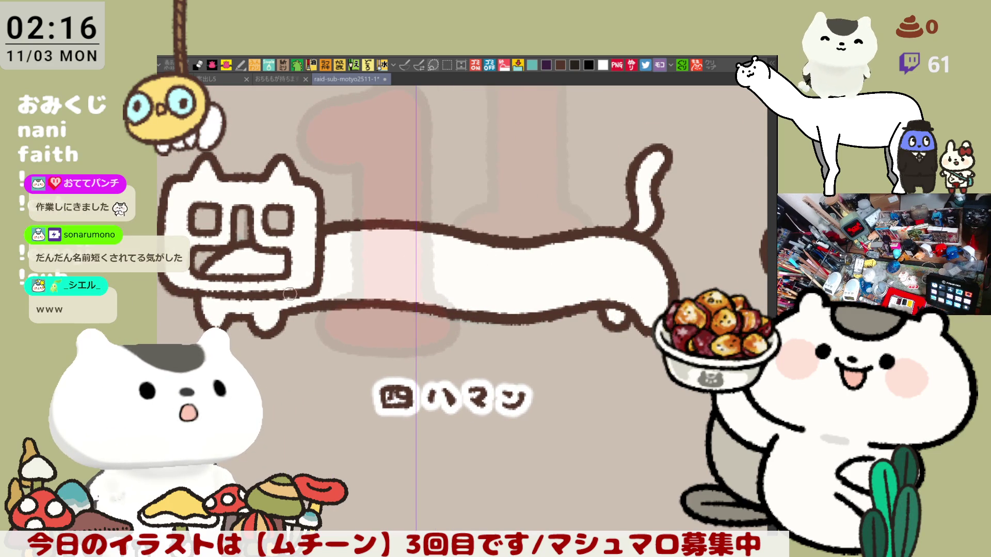
{"action": "scroll", "coordinate": [310, 279], "scroll_direction": "left", "scroll_amount": 3}
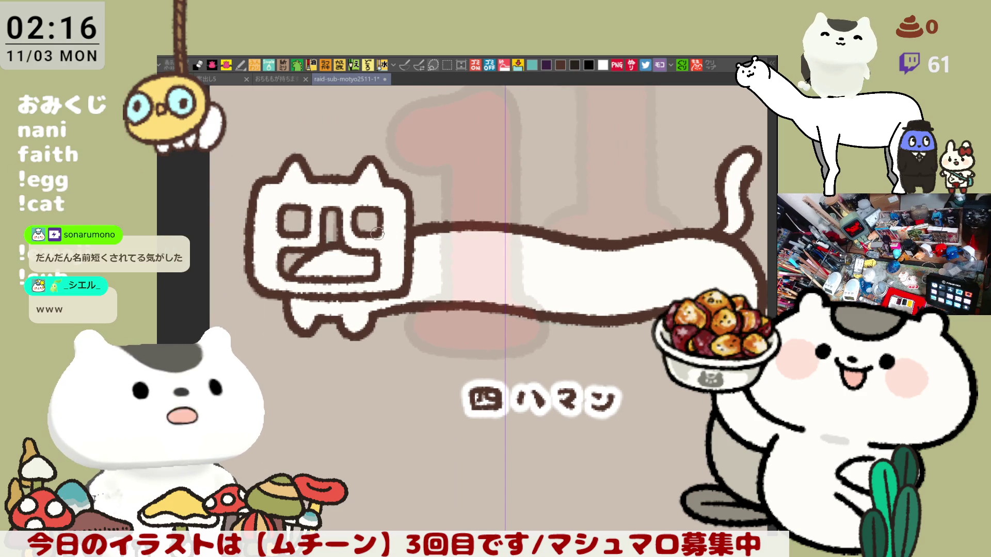
{"action": "left_click_drag", "start_coordinate": [362, 247], "coordinate": [399, 261]}
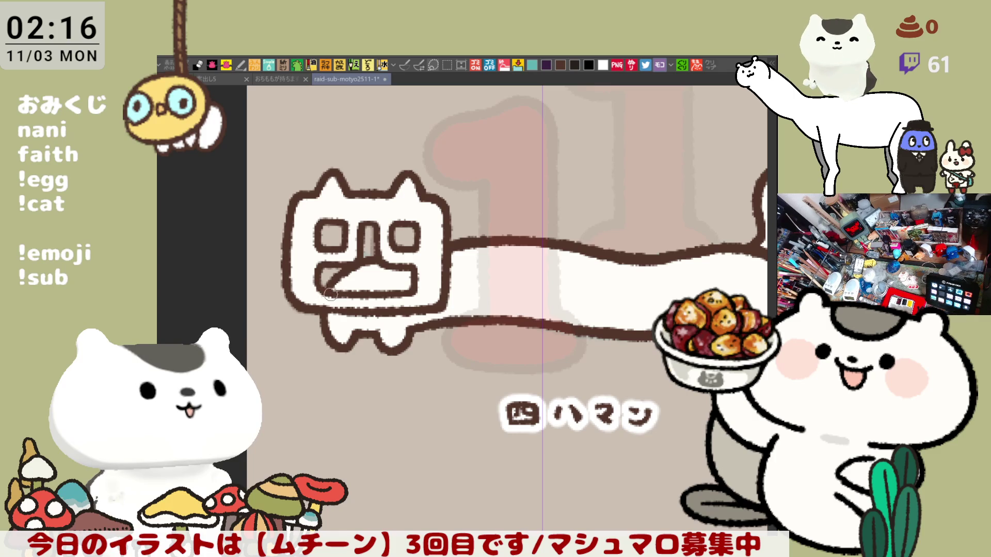
{"action": "scroll", "coordinate": [329, 296], "scroll_direction": "down", "scroll_amount": 5}
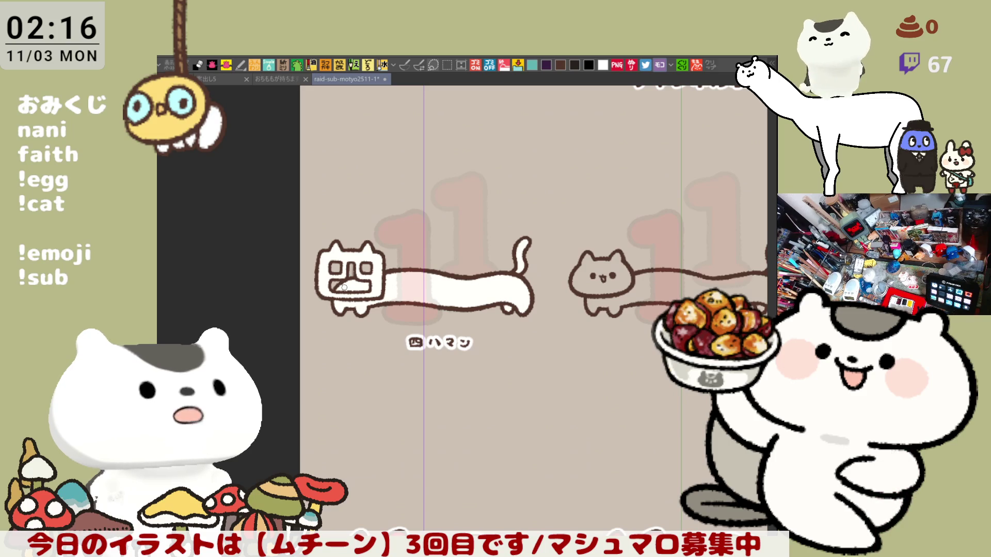
{"action": "mouse_move", "coordinate": [537, 346]}
{"action": "left_mouse_down"}
{"action": "mouse_move", "coordinate": [348, 279]}
{"action": "mouse_move", "coordinate": [379, 26]}
{"action": "left_mouse_up"}
- Zoom and pan to the cat-eared character sketch under the ムチ〜ン caption and select the pen
{"action": "scroll", "coordinate": [321, 361], "scroll_direction": "up", "scroll_amount": 3}
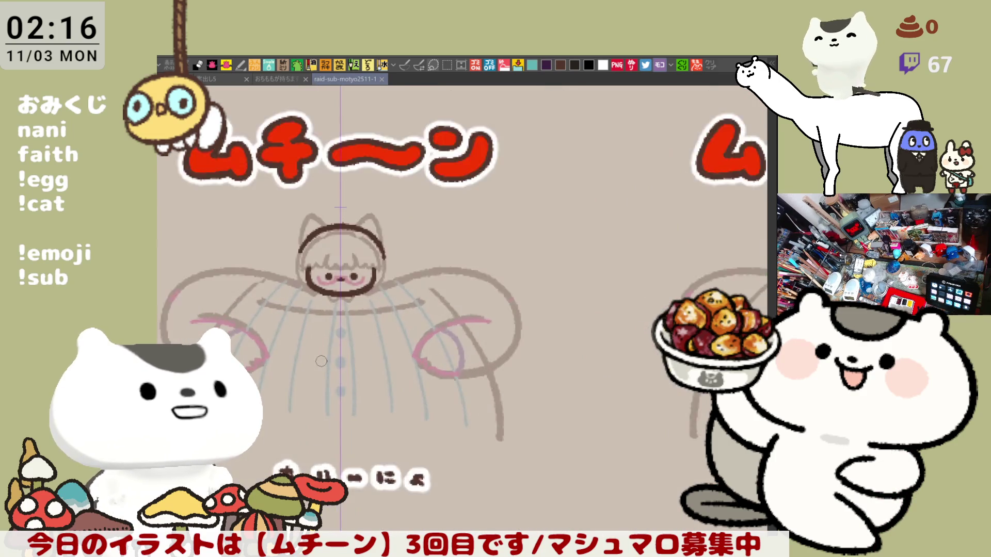
{"action": "scroll", "coordinate": [321, 361], "scroll_direction": "up", "scroll_amount": 3}
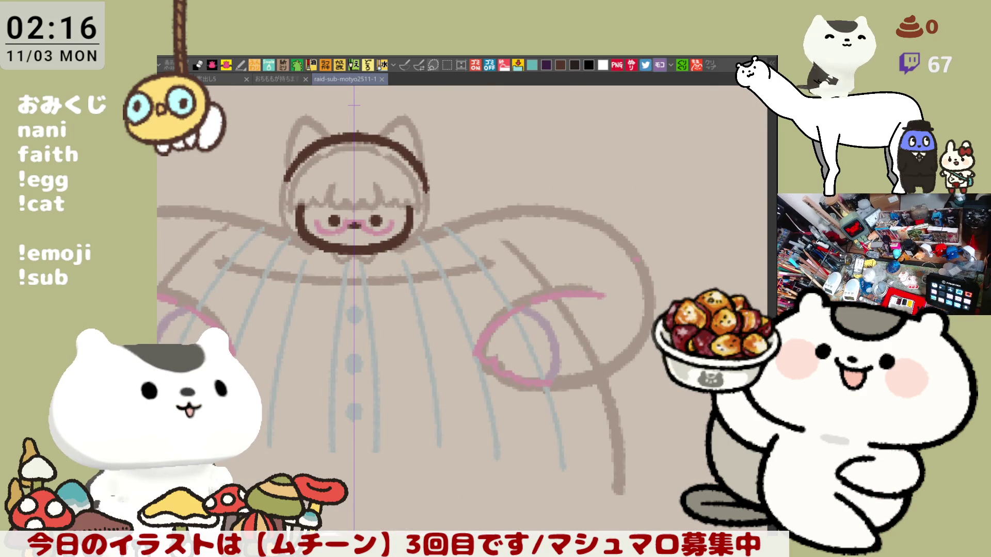
{"action": "key", "text": "p"}
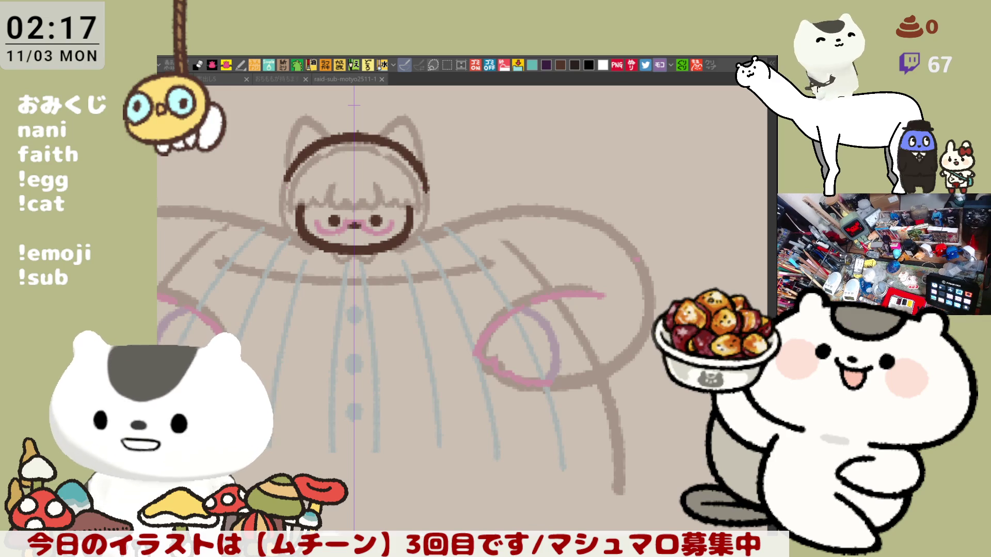
{"action": "left_click_drag", "start_coordinate": [346, 371], "coordinate": [517, 393]}
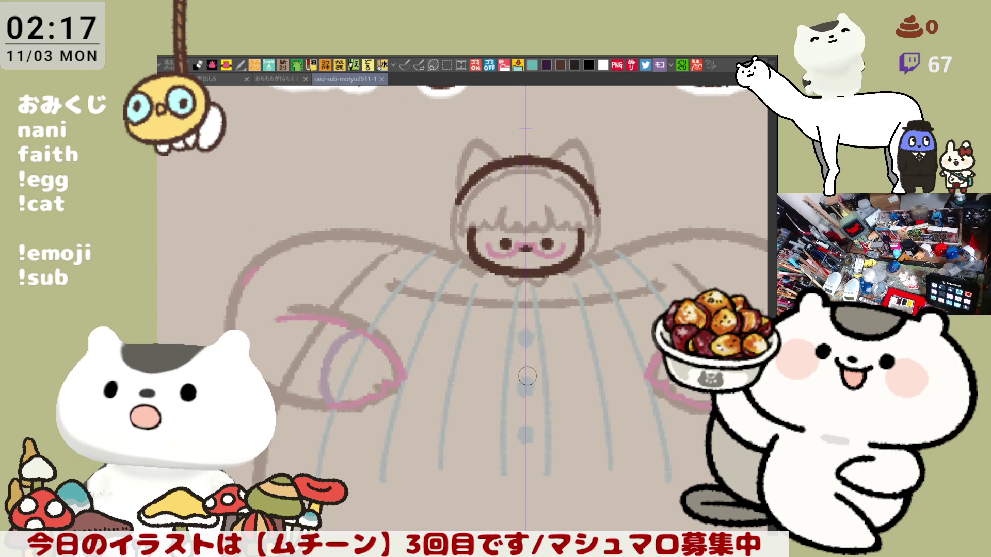
{"action": "left_click_drag", "start_coordinate": [527, 376], "coordinate": [522, 430]}
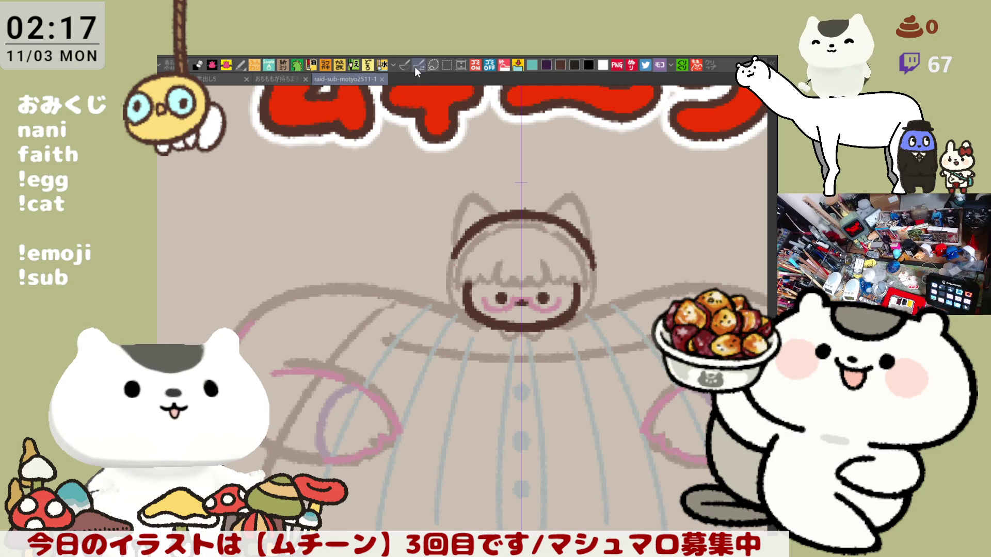
{"action": "left_click", "coordinate": [401, 66]}
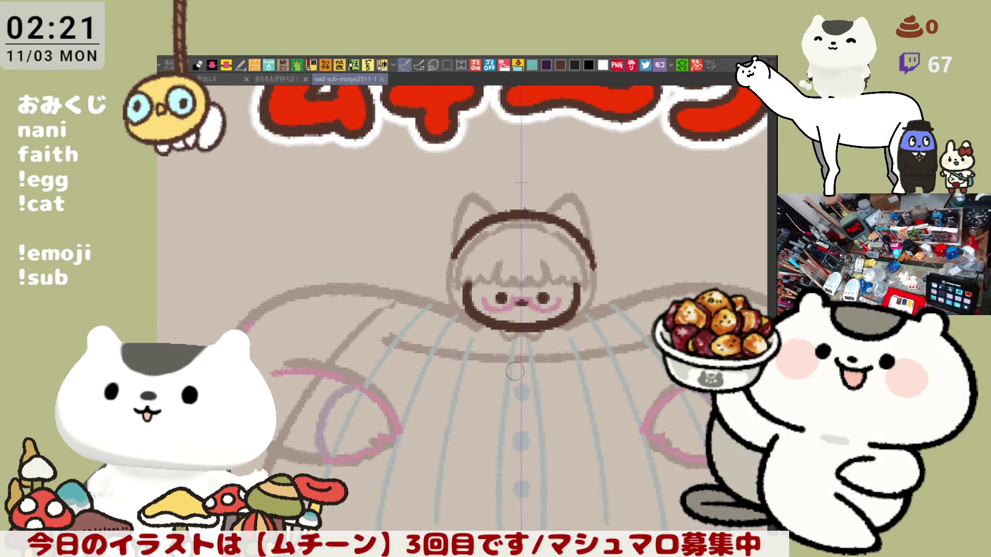
- Frame the chibi's face close up, discard a trial stroke, and return to the pen
{"action": "scroll", "coordinate": [534, 349], "scroll_direction": "up", "scroll_amount": 1}
{"action": "scroll", "coordinate": [534, 348], "scroll_direction": "down", "scroll_amount": 2}
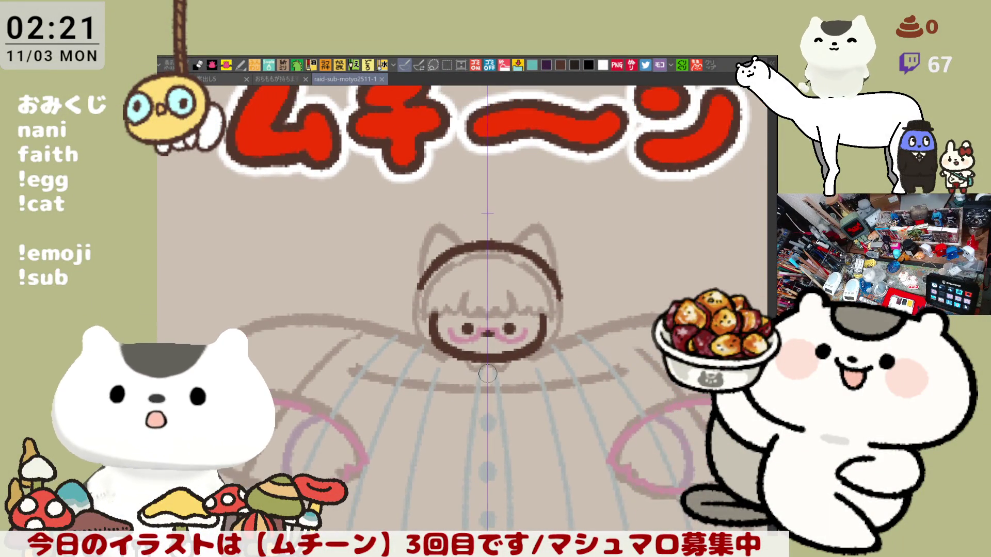
{"action": "scroll", "coordinate": [486, 373], "scroll_direction": "up", "scroll_amount": 2}
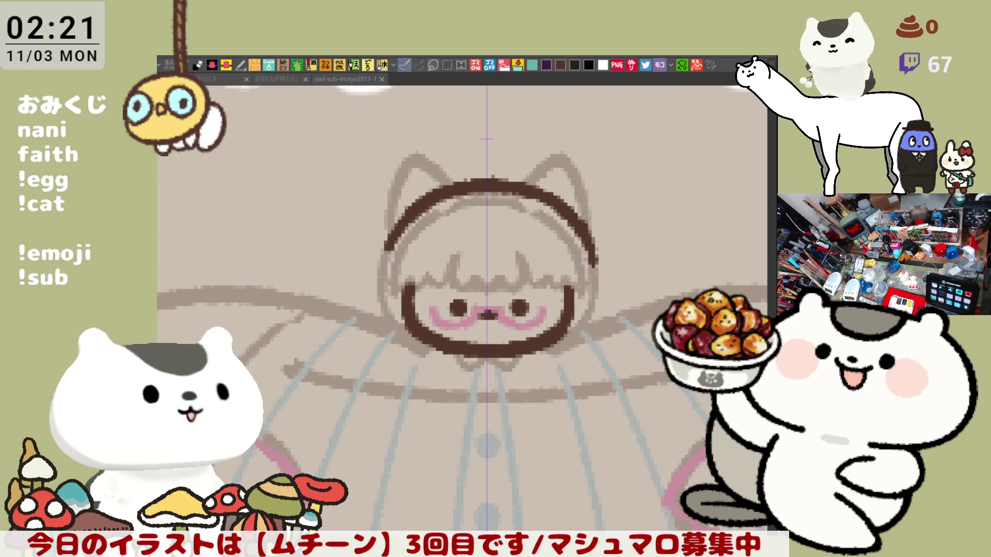
{"action": "scroll", "coordinate": [526, 365], "scroll_direction": "up", "scroll_amount": 2}
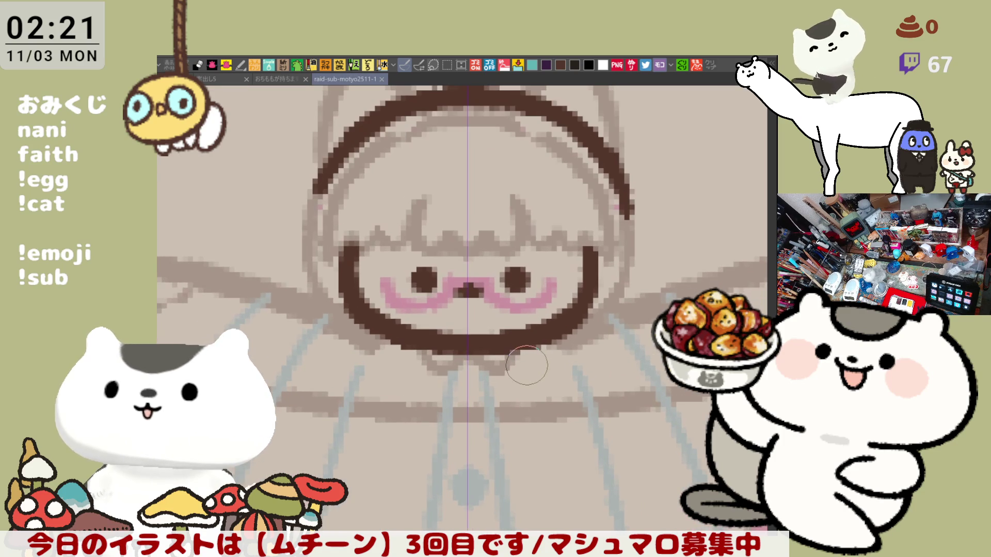
{"action": "left_click_drag", "start_coordinate": [444, 175], "coordinate": [485, 261]}
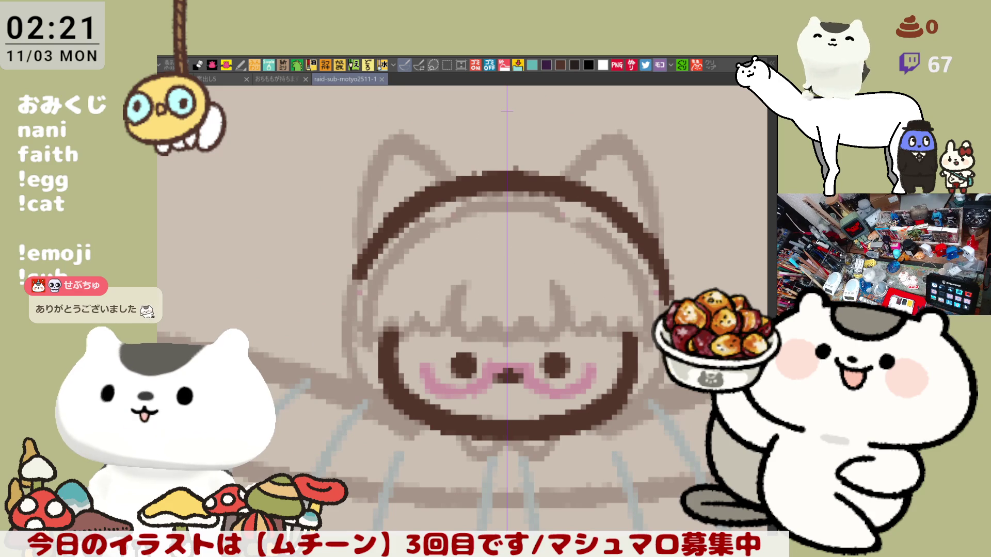
{"action": "mouse_move", "coordinate": [604, 294]}
{"action": "left_mouse_down"}
{"action": "mouse_move", "coordinate": [593, 242]}
{"action": "mouse_move", "coordinate": [572, 217]}
{"action": "mouse_move", "coordinate": [671, 175]}
{"action": "left_mouse_up"}
{"action": "key", "text": "ctrl+z"}
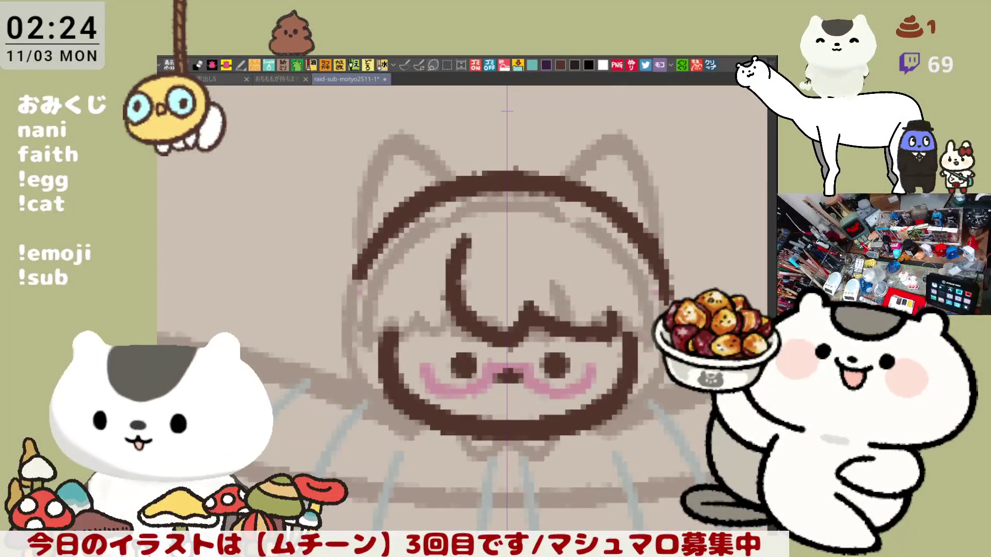
{"action": "key", "text": "p"}
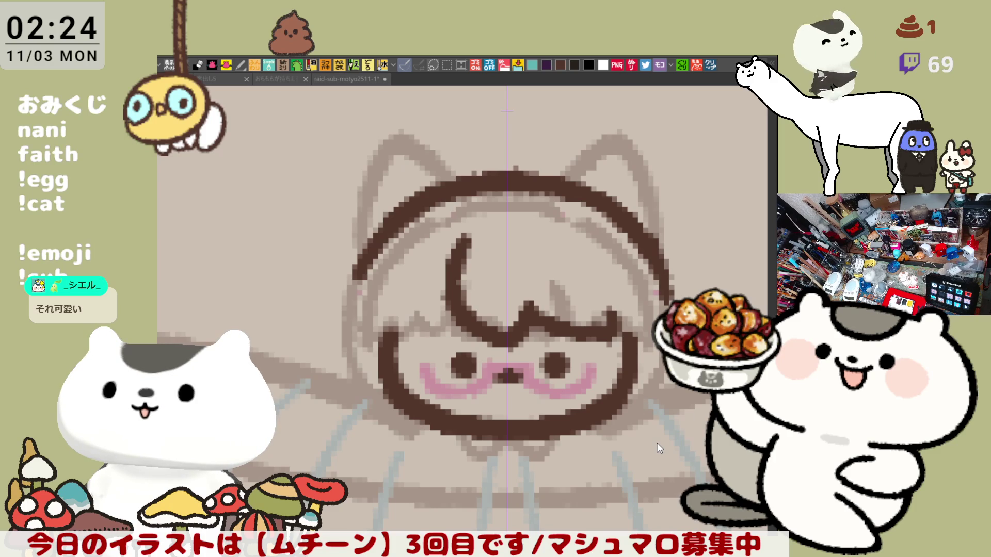
{"action": "left_click_drag", "start_coordinate": [553, 348], "coordinate": [538, 265]}
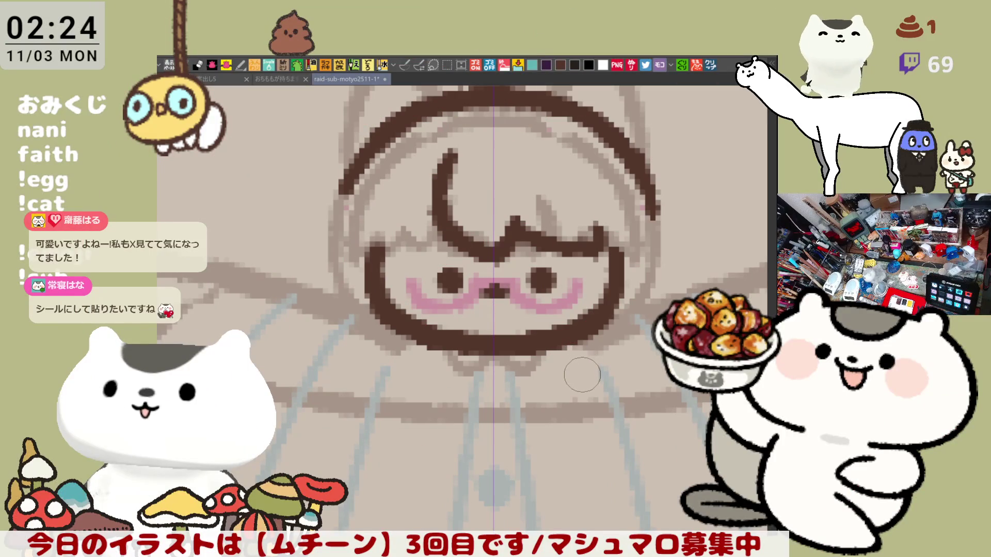
{"action": "scroll", "coordinate": [577, 376], "scroll_direction": "up", "scroll_amount": 3}
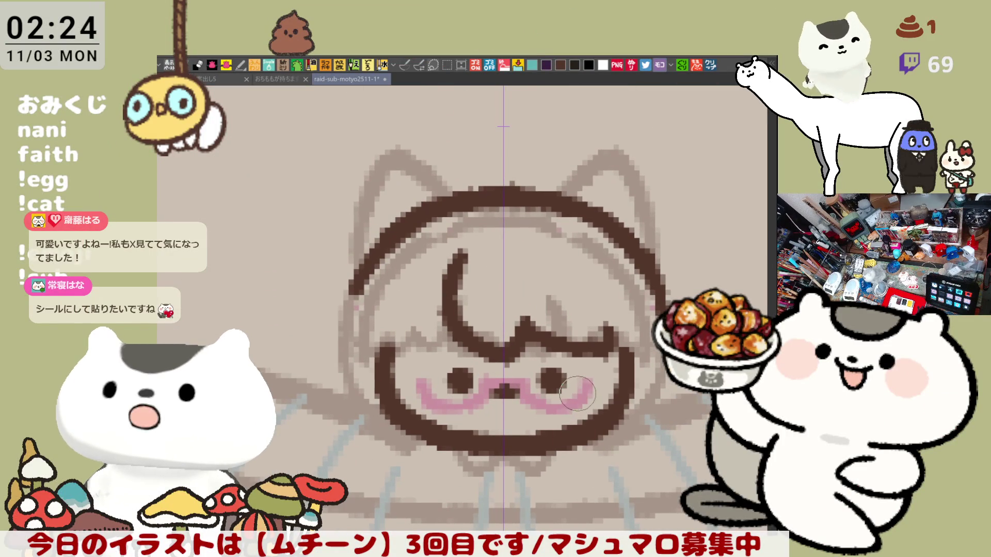
{"action": "scroll", "coordinate": [577, 362], "scroll_direction": "up", "scroll_amount": 2}
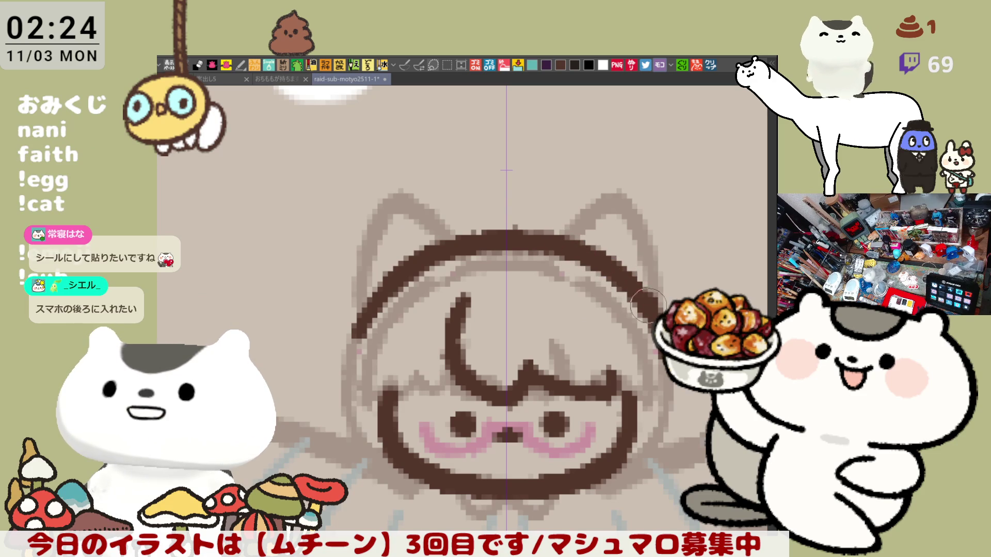
{"action": "scroll", "coordinate": [621, 281], "scroll_direction": "down", "scroll_amount": 1}
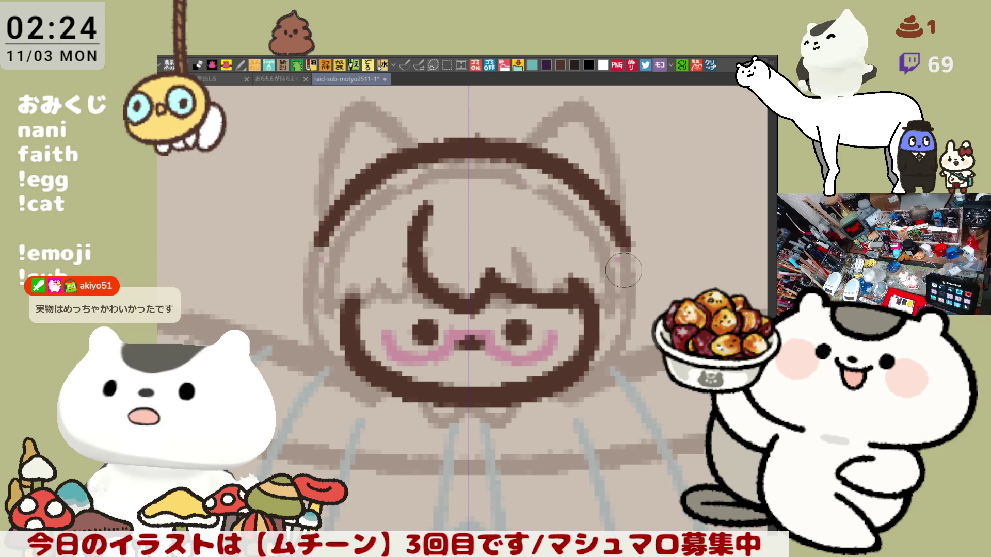
- Erase the old lower-left hair end and try several left hair lines down the cheek
{"action": "mouse_move", "coordinate": [336, 246]}
{"action": "left_mouse_down"}
{"action": "mouse_move", "coordinate": [326, 217]}
{"action": "mouse_move", "coordinate": [317, 243]}
{"action": "left_mouse_up"}
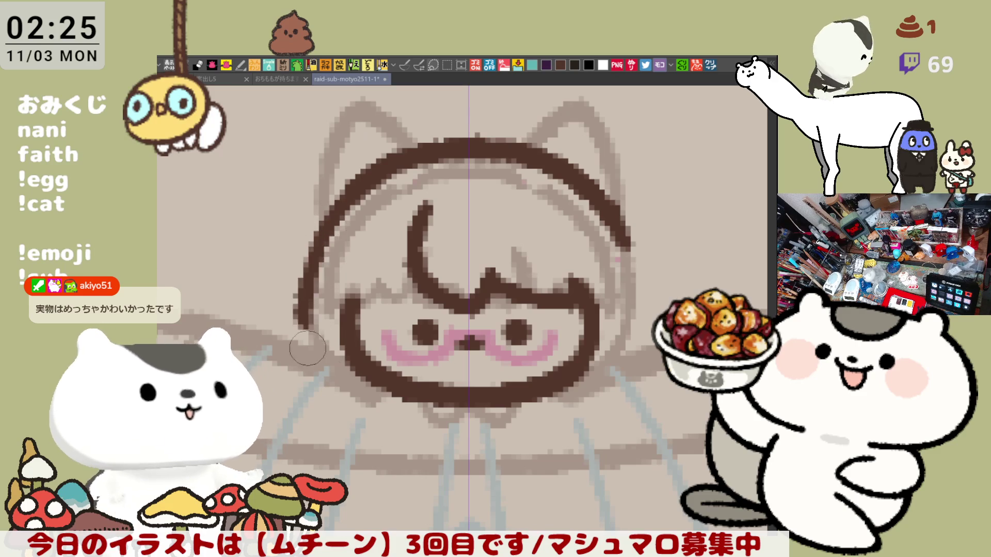
{"action": "mouse_move", "coordinate": [334, 209]}
{"action": "left_mouse_down"}
{"action": "mouse_move", "coordinate": [300, 302]}
{"action": "mouse_move", "coordinate": [330, 384]}
{"action": "mouse_move", "coordinate": [328, 228]}
{"action": "mouse_move", "coordinate": [331, 384]}
{"action": "left_mouse_up"}
{"action": "key", "text": "ctrl+z"}
{"action": "key", "text": "ctrl+z"}
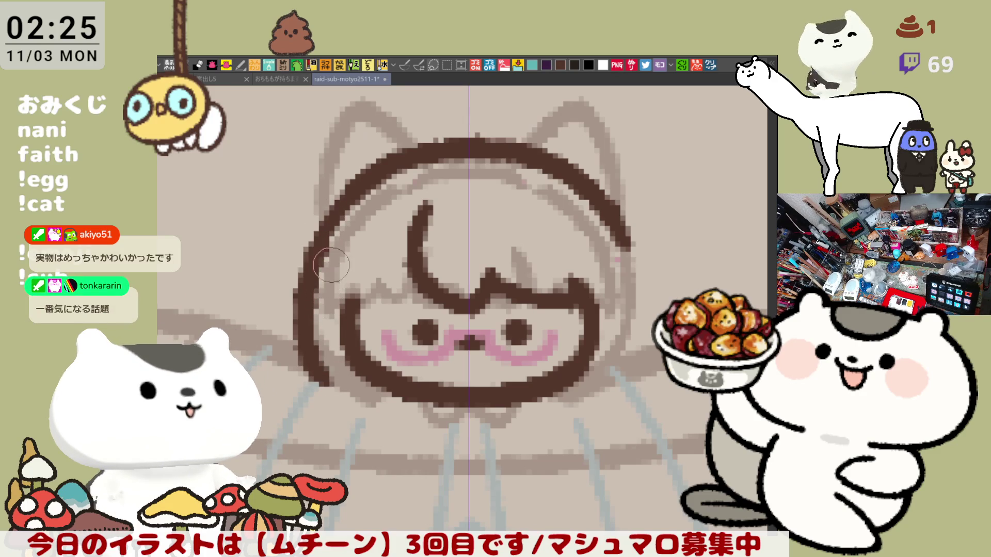
{"action": "key", "text": "ctrl+z"}
{"action": "left_click_drag", "start_coordinate": [338, 211], "coordinate": [330, 385]}
{"action": "key", "text": "ctrl+z"}
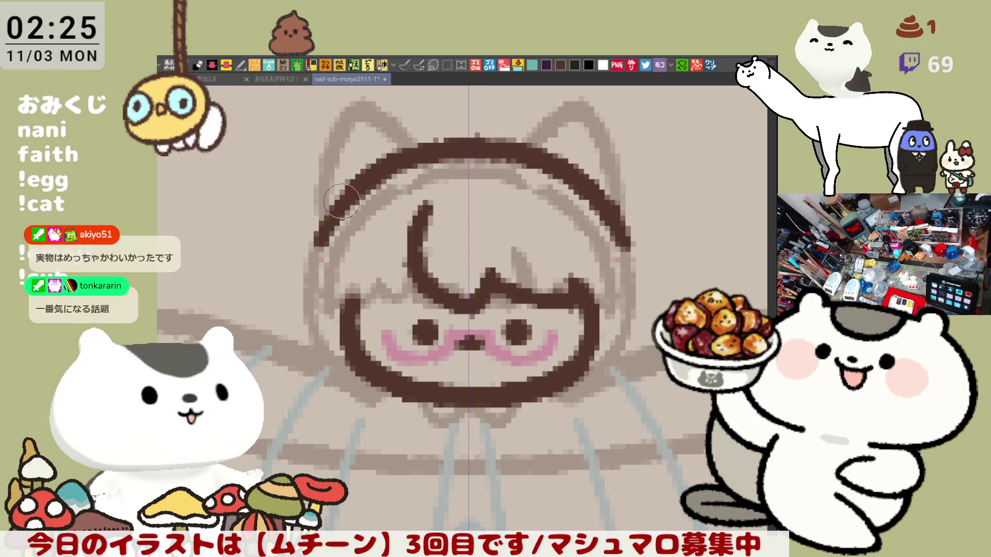
{"action": "left_click_drag", "start_coordinate": [335, 209], "coordinate": [330, 385]}
{"action": "key", "text": "ctrl+z"}
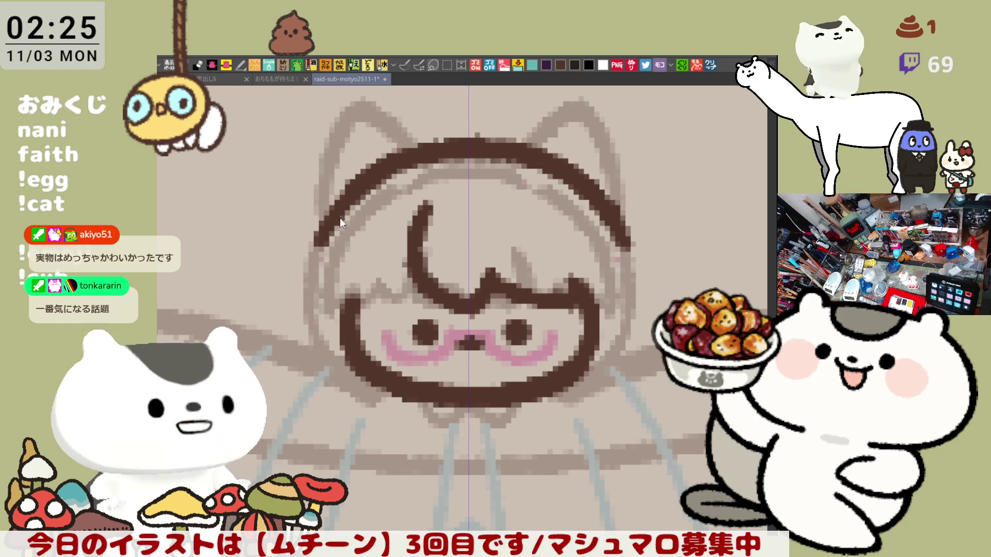
{"action": "left_click_drag", "start_coordinate": [322, 235], "coordinate": [302, 335]}
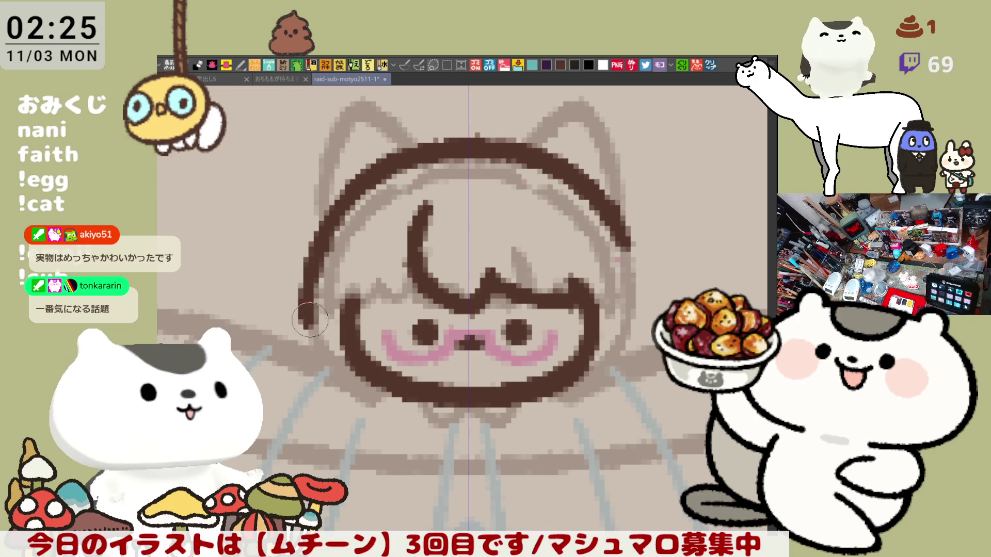
{"action": "key", "text": "ctrl+z"}
{"action": "left_click_drag", "start_coordinate": [323, 235], "coordinate": [304, 340]}
{"action": "key", "text": "ctrl+z"}
{"action": "mouse_move", "coordinate": [322, 227]}
{"action": "left_mouse_down"}
{"action": "mouse_move", "coordinate": [302, 281]}
{"action": "mouse_move", "coordinate": [304, 340]}
{"action": "left_mouse_up"}
{"action": "key", "text": "ctrl+z"}
- Draw one long dark brown arc from the head top down past the left cheek
{"action": "left_click_drag", "start_coordinate": [361, 173], "coordinate": [310, 361]}
{"action": "key", "text": "ctrl+z"}
{"action": "mouse_move", "coordinate": [362, 173]}
{"action": "left_mouse_down"}
{"action": "mouse_move", "coordinate": [305, 330]}
{"action": "mouse_move", "coordinate": [312, 367]}
{"action": "left_mouse_up"}
{"action": "key", "text": "ctrl+z"}
{"action": "left_click_drag", "start_coordinate": [358, 181], "coordinate": [310, 369]}
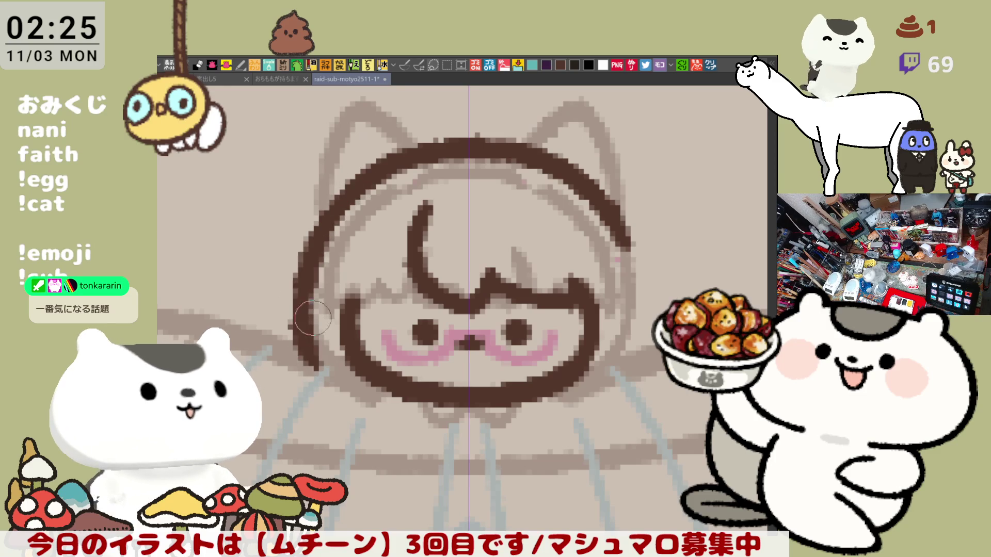
{"action": "mouse_move", "coordinate": [547, 305]}
{"action": "left_mouse_down"}
{"action": "mouse_move", "coordinate": [525, 227]}
{"action": "mouse_move", "coordinate": [539, 283]}
{"action": "left_mouse_up"}
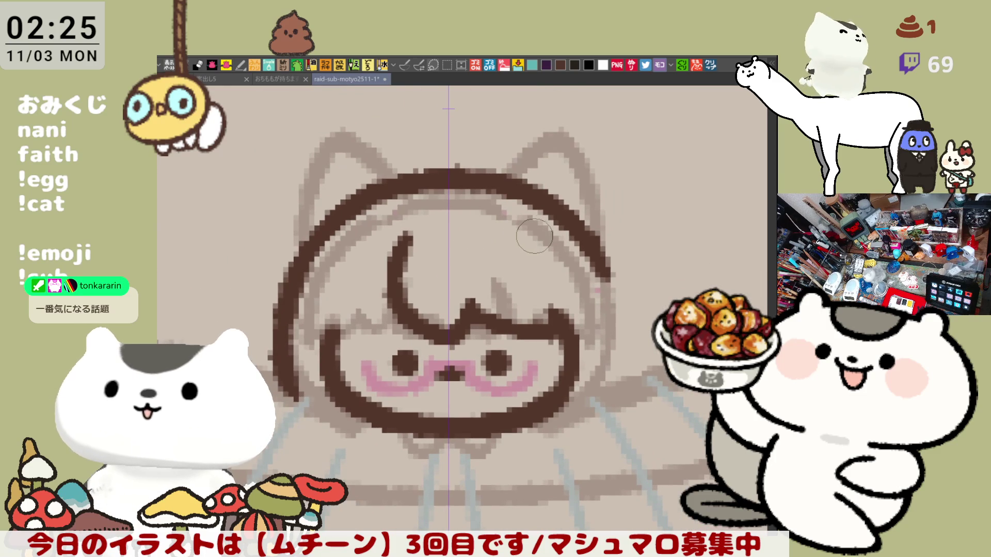
{"action": "left_click_drag", "start_coordinate": [533, 236], "coordinate": [560, 292]}
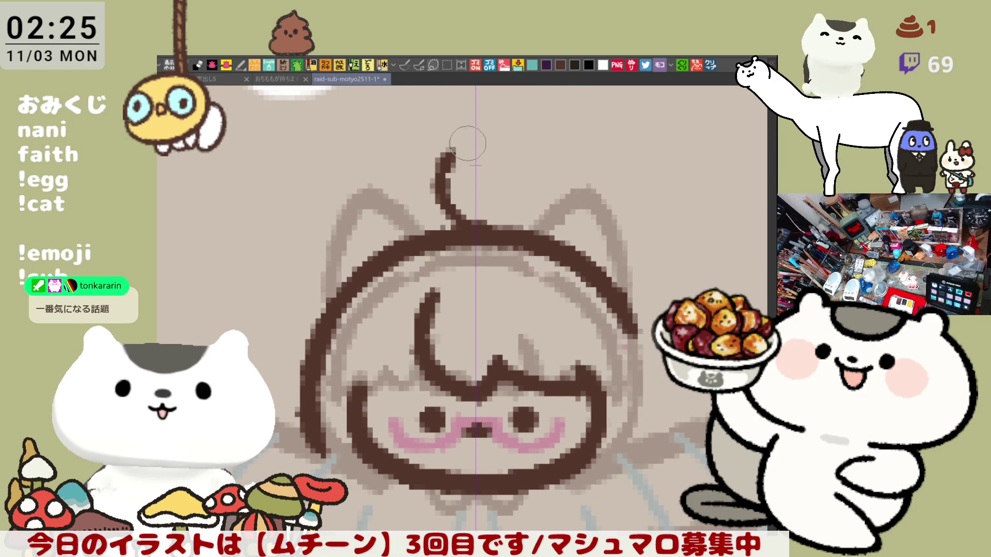
- Draw a looping ahoge curl on the head top, join its stem, and refine its inner stroke
{"action": "left_click_drag", "start_coordinate": [456, 222], "coordinate": [539, 180]}
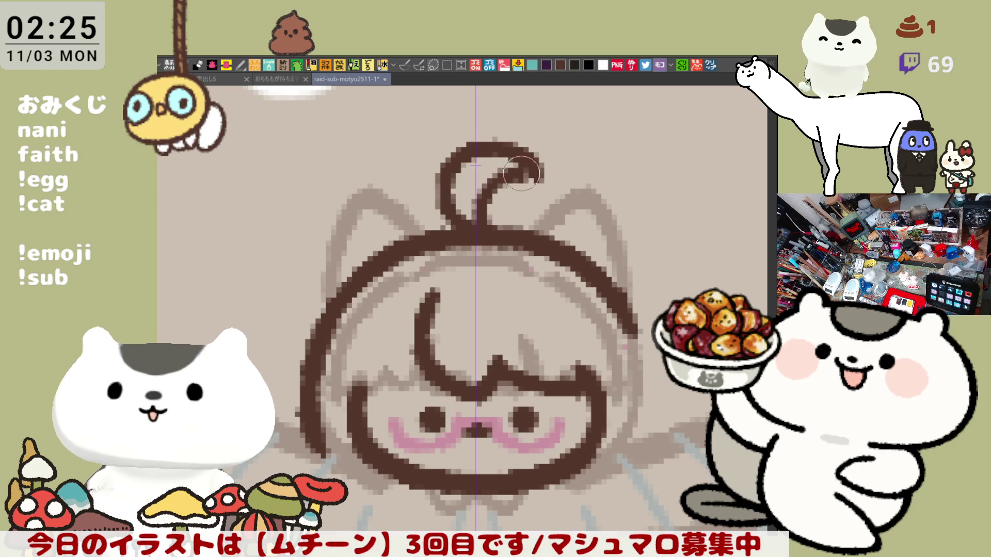
{"action": "left_click_drag", "start_coordinate": [485, 222], "coordinate": [486, 199]}
{"action": "left_click_drag", "start_coordinate": [539, 173], "coordinate": [487, 206]}
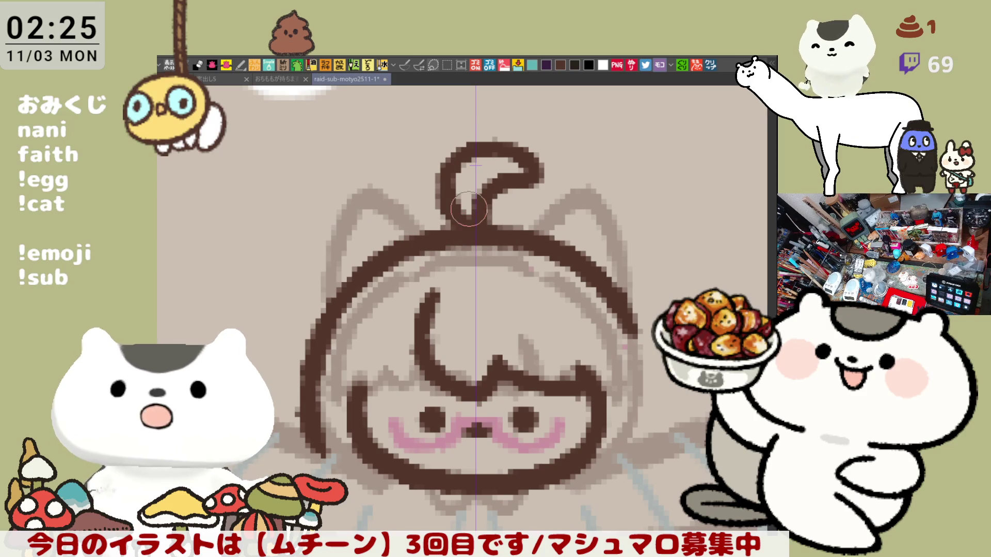
{"action": "left_click_drag", "start_coordinate": [508, 177], "coordinate": [468, 226]}
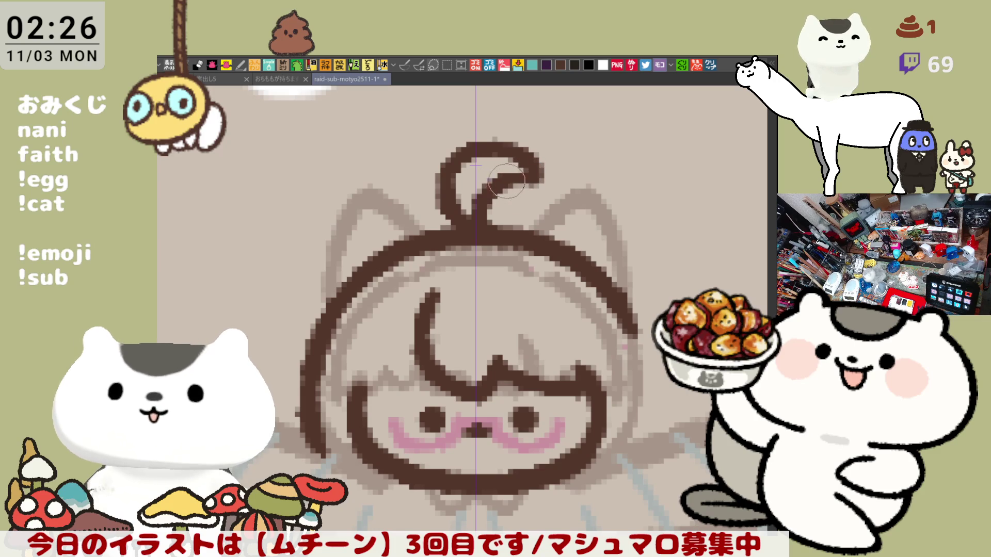
{"action": "left_click_drag", "start_coordinate": [510, 178], "coordinate": [531, 176]}
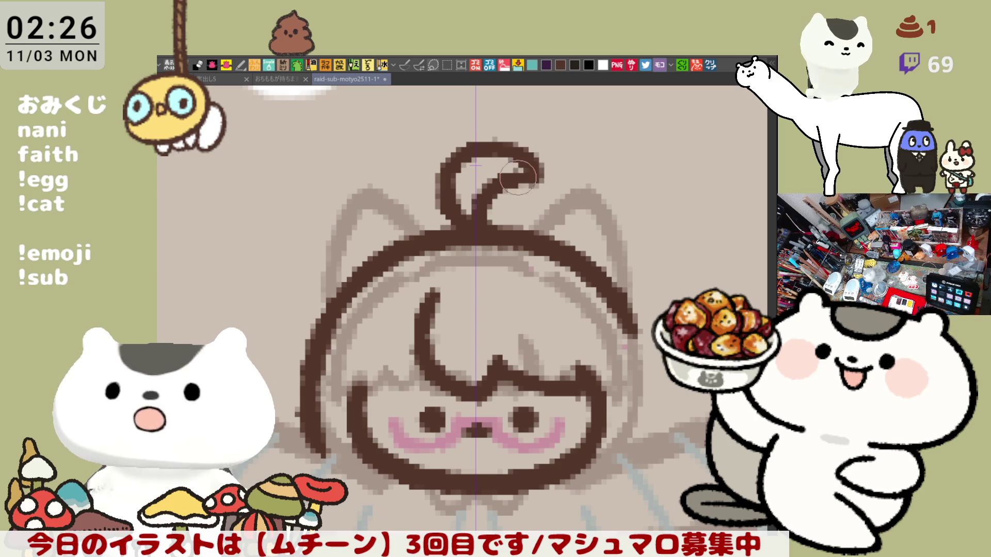
{"action": "scroll", "coordinate": [608, 237], "scroll_direction": "down", "scroll_amount": 5}
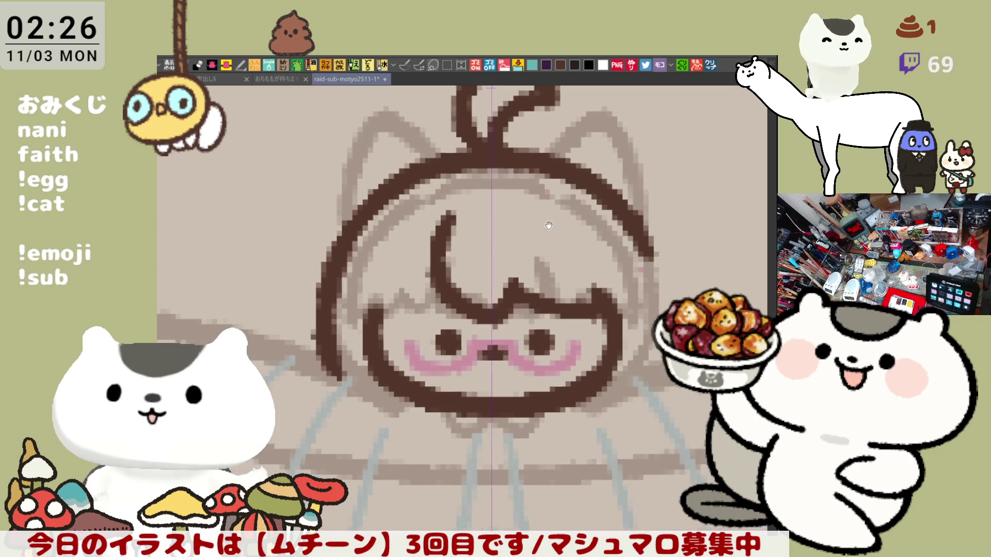
- Redraw the strand left of the curl, curving it down so its lower end joins the face outline
{"action": "left_click_drag", "start_coordinate": [516, 238], "coordinate": [534, 243]}
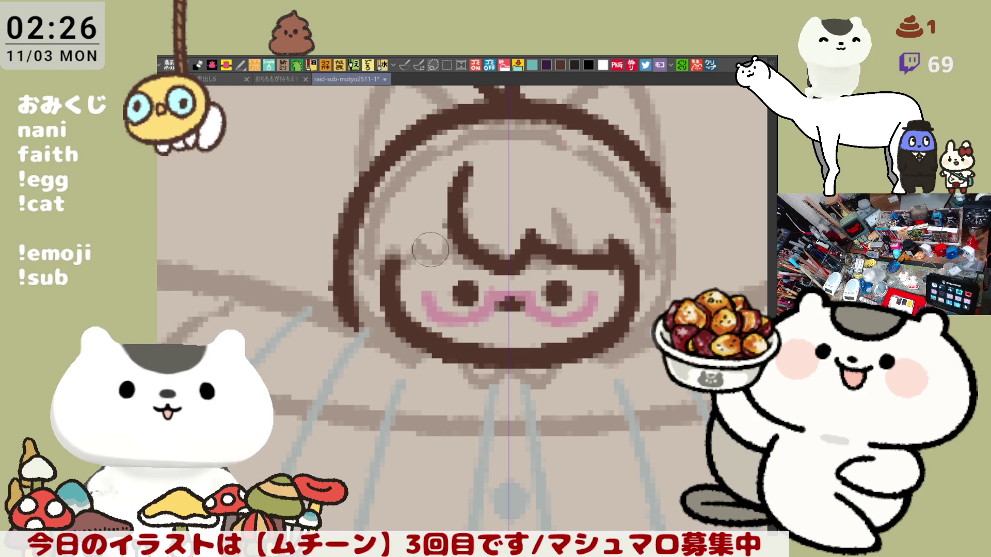
{"action": "left_click_drag", "start_coordinate": [467, 167], "coordinate": [408, 273]}
{"action": "key", "text": "ctrl+z"}
{"action": "mouse_move", "coordinate": [467, 166]}
{"action": "left_mouse_down"}
{"action": "mouse_move", "coordinate": [410, 276]}
{"action": "mouse_move", "coordinate": [449, 196]}
{"action": "mouse_move", "coordinate": [409, 273]}
{"action": "mouse_move", "coordinate": [445, 199]}
{"action": "mouse_move", "coordinate": [423, 265]}
{"action": "left_mouse_up"}
{"action": "key", "text": "ctrl+z"}
{"action": "key", "text": "ctrl+z"}
{"action": "key", "text": "ctrl+z"}
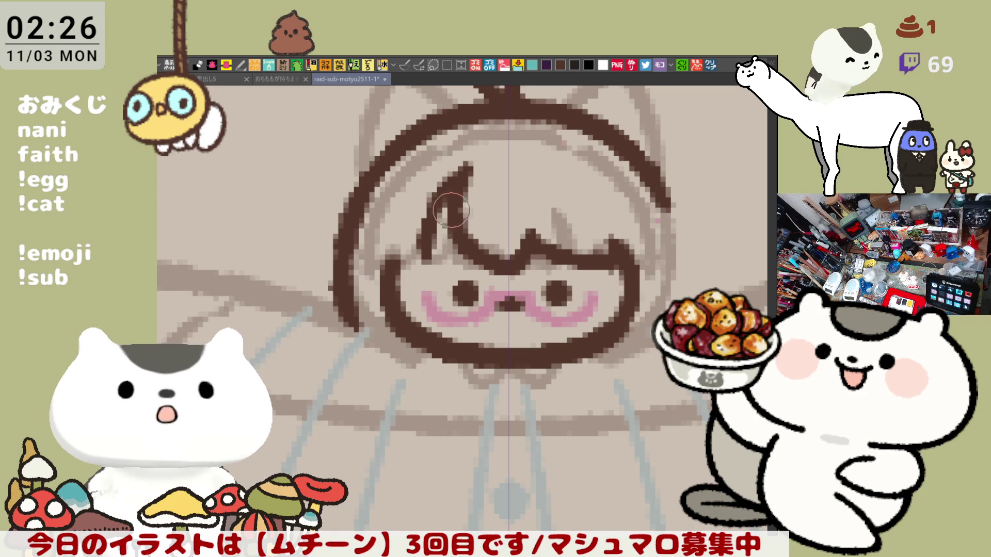
{"action": "key", "text": "ctrl+z"}
{"action": "mouse_move", "coordinate": [468, 164]}
{"action": "left_mouse_down"}
{"action": "mouse_move", "coordinate": [439, 199]}
{"action": "mouse_move", "coordinate": [420, 265]}
{"action": "mouse_move", "coordinate": [446, 196]}
{"action": "mouse_move", "coordinate": [426, 264]}
{"action": "left_mouse_up"}
{"action": "key", "text": "ctrl+z"}
{"action": "key", "text": "ctrl+z"}
{"action": "key", "text": "ctrl+z"}
{"action": "mouse_move", "coordinate": [467, 164]}
{"action": "left_mouse_down"}
{"action": "mouse_move", "coordinate": [442, 195]}
{"action": "mouse_move", "coordinate": [420, 260]}
{"action": "mouse_move", "coordinate": [454, 172]}
{"action": "mouse_move", "coordinate": [400, 264]}
{"action": "left_mouse_up"}
{"action": "key", "text": "ctrl+z"}
{"action": "key", "text": "ctrl+z"}
{"action": "key", "text": "ctrl+z"}
{"action": "left_click_drag", "start_coordinate": [433, 217], "coordinate": [392, 276]}
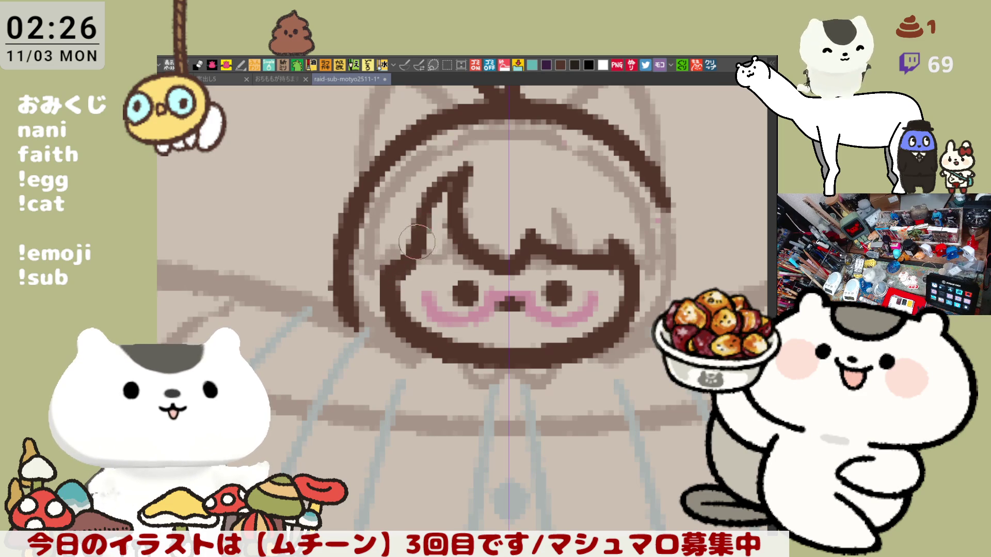
{"action": "left_click_drag", "start_coordinate": [447, 222], "coordinate": [464, 238]}
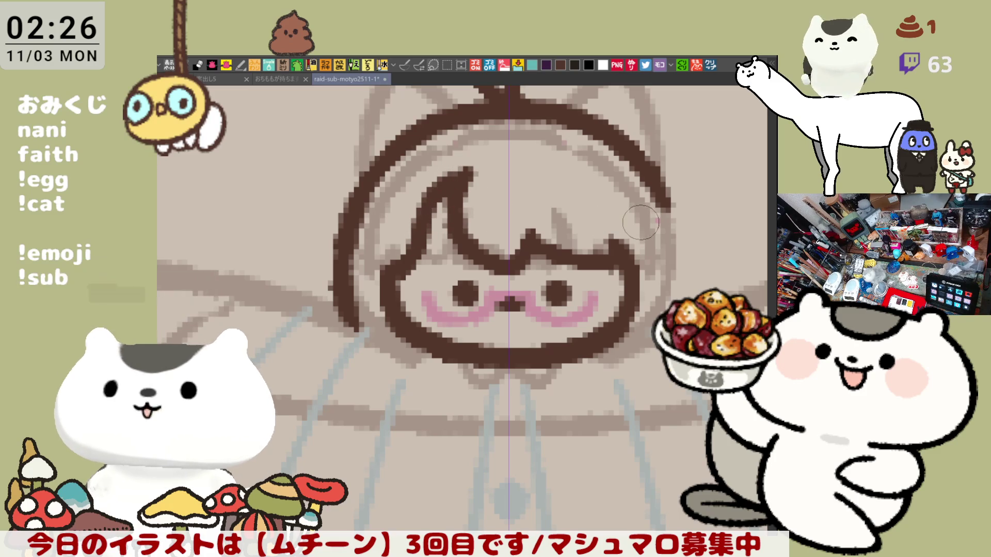
- Ink the head's right outline in dark brown down to the cheek, retrying until it fits
{"action": "scroll", "coordinate": [642, 223], "scroll_direction": "right", "scroll_amount": 2}
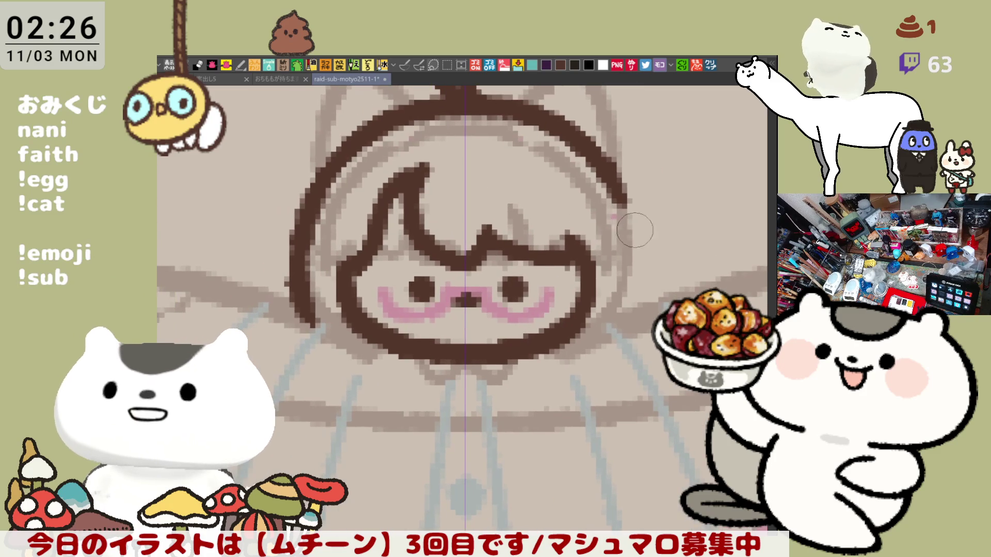
{"action": "left_click_drag", "start_coordinate": [627, 201], "coordinate": [629, 292]}
{"action": "key", "text": "ctrl+z"}
{"action": "left_click_drag", "start_coordinate": [619, 191], "coordinate": [627, 295]}
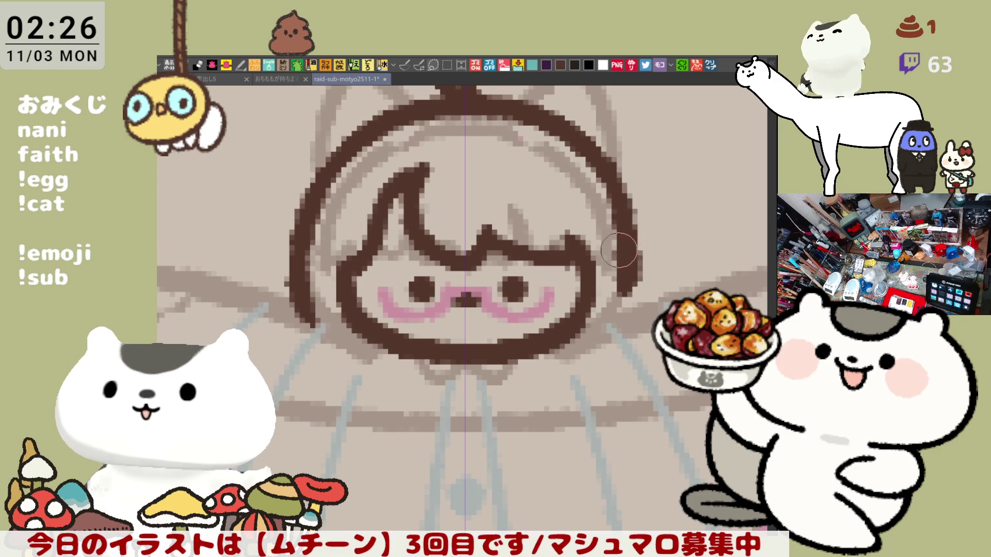
{"action": "key", "text": "ctrl+z"}
{"action": "left_click_drag", "start_coordinate": [625, 165], "coordinate": [622, 310]}
{"action": "key", "text": "ctrl+z"}
{"action": "left_click_drag", "start_coordinate": [633, 185], "coordinate": [621, 312]}
{"action": "key", "text": "ctrl+z"}
{"action": "mouse_move", "coordinate": [617, 176]}
{"action": "left_mouse_down"}
{"action": "mouse_move", "coordinate": [622, 330]}
{"action": "mouse_move", "coordinate": [627, 220]}
{"action": "mouse_move", "coordinate": [622, 316]}
{"action": "left_mouse_up"}
{"action": "key", "text": "ctrl+z"}
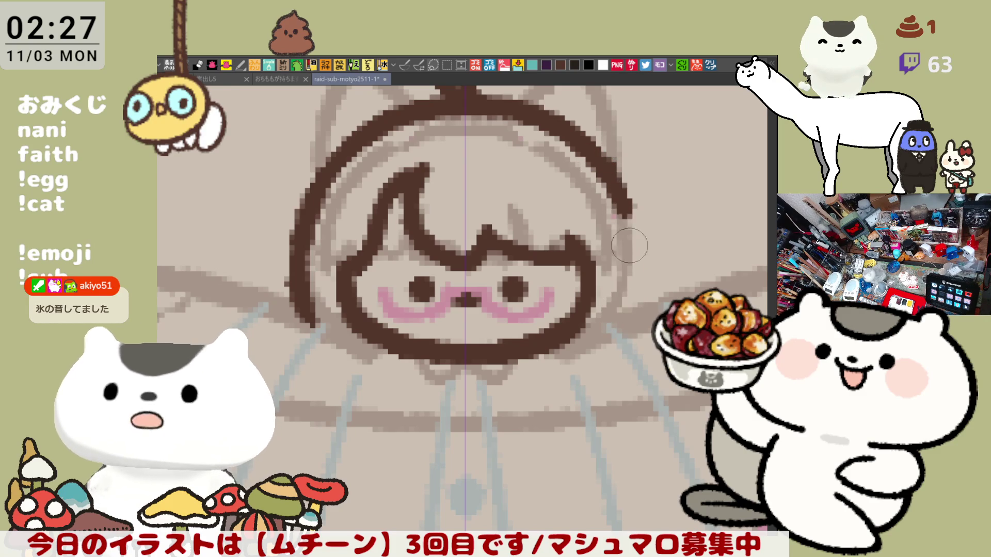
{"action": "left_click_drag", "start_coordinate": [594, 154], "coordinate": [628, 277]}
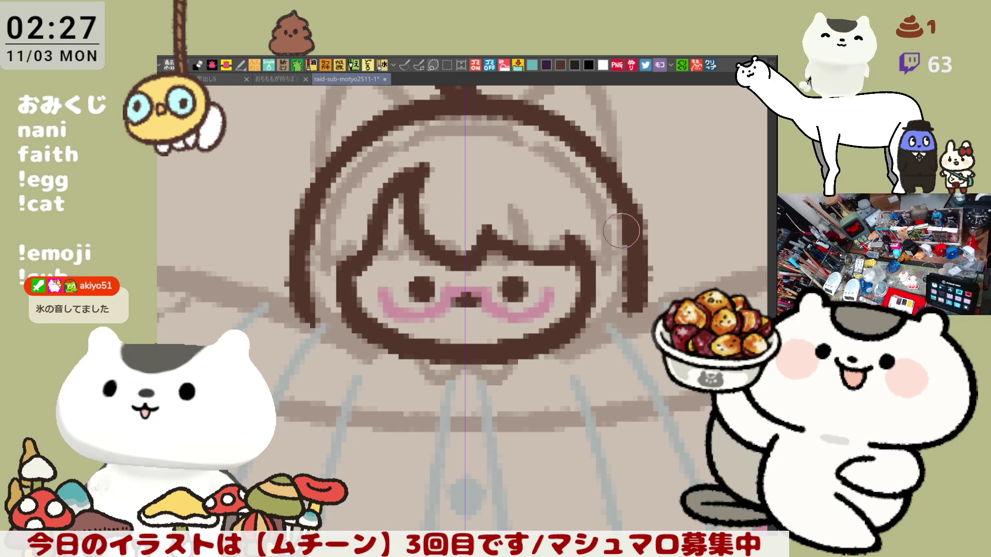
{"action": "key", "text": "ctrl+z"}
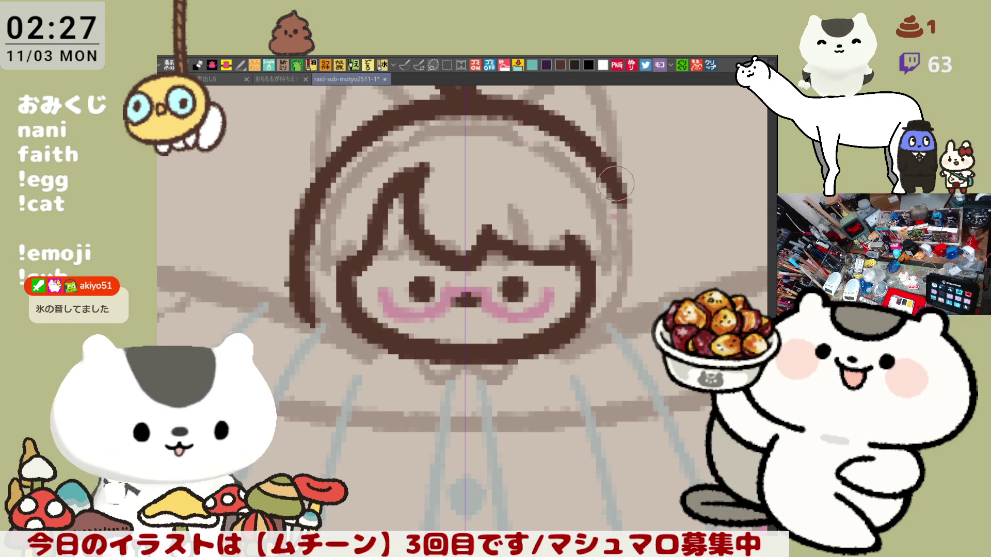
{"action": "mouse_move", "coordinate": [616, 175]}
{"action": "left_mouse_down"}
{"action": "mouse_move", "coordinate": [634, 235]}
{"action": "mouse_move", "coordinate": [622, 318]}
{"action": "left_mouse_up"}
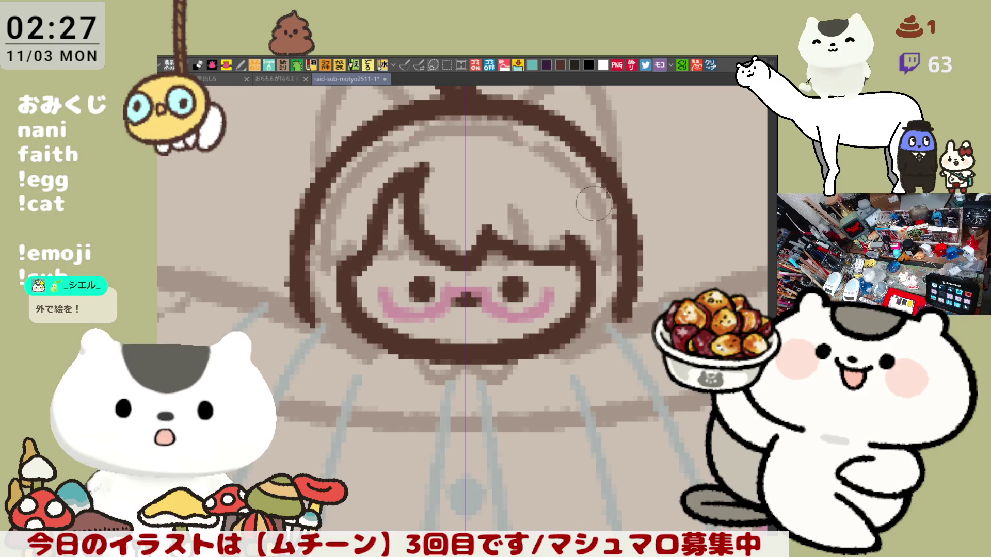
- Extend and reshape the lower end of the right head outline
{"action": "left_click_drag", "start_coordinate": [617, 338], "coordinate": [627, 266]}
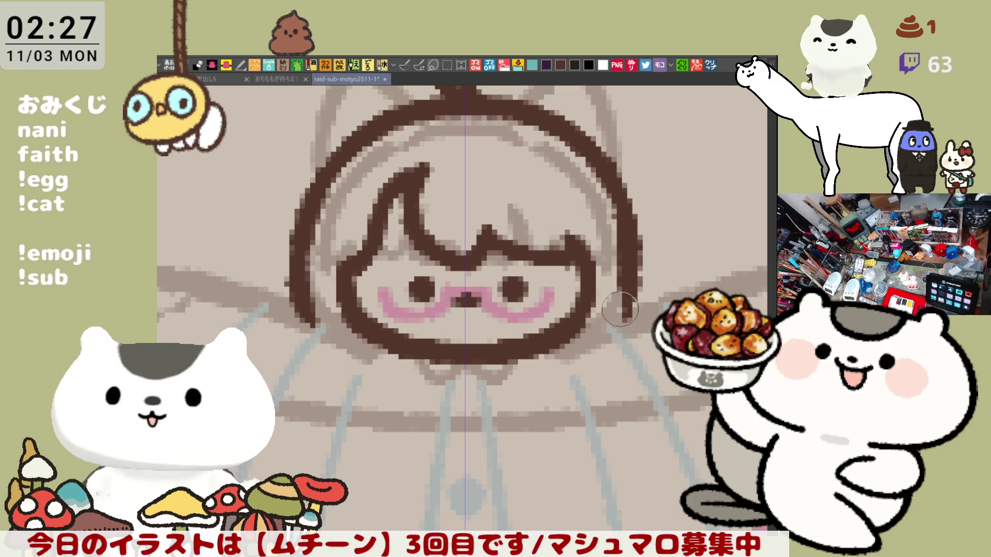
{"action": "left_click_drag", "start_coordinate": [614, 336], "coordinate": [626, 264]}
{"action": "key", "text": "ctrl+z"}
{"action": "key", "text": "ctrl+z"}
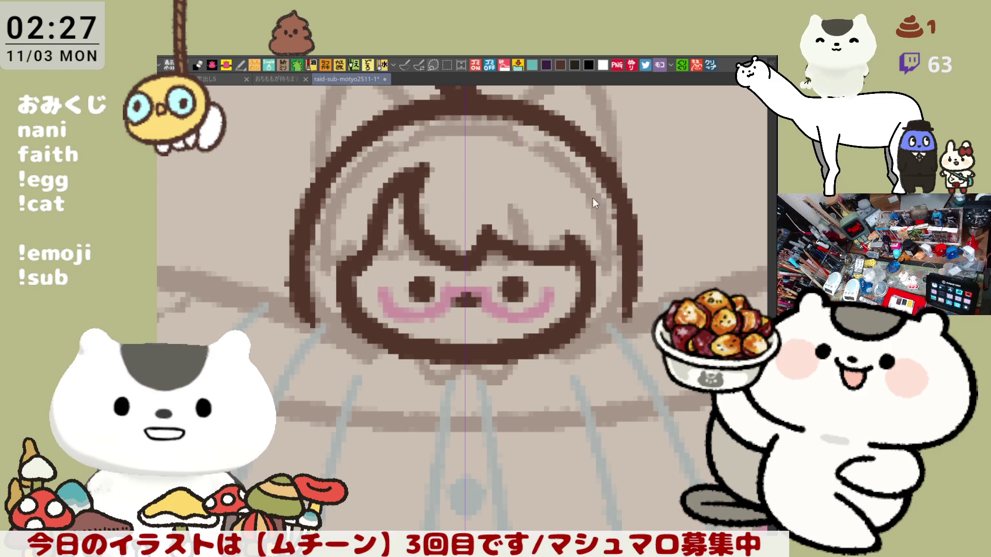
{"action": "left_click_drag", "start_coordinate": [619, 206], "coordinate": [609, 313]}
{"action": "key", "text": "ctrl+z"}
{"action": "mouse_move", "coordinate": [622, 222]}
{"action": "left_mouse_down"}
{"action": "mouse_move", "coordinate": [612, 333]}
{"action": "mouse_move", "coordinate": [620, 281]}
{"action": "left_mouse_up"}
{"action": "key", "text": "ctrl+z"}
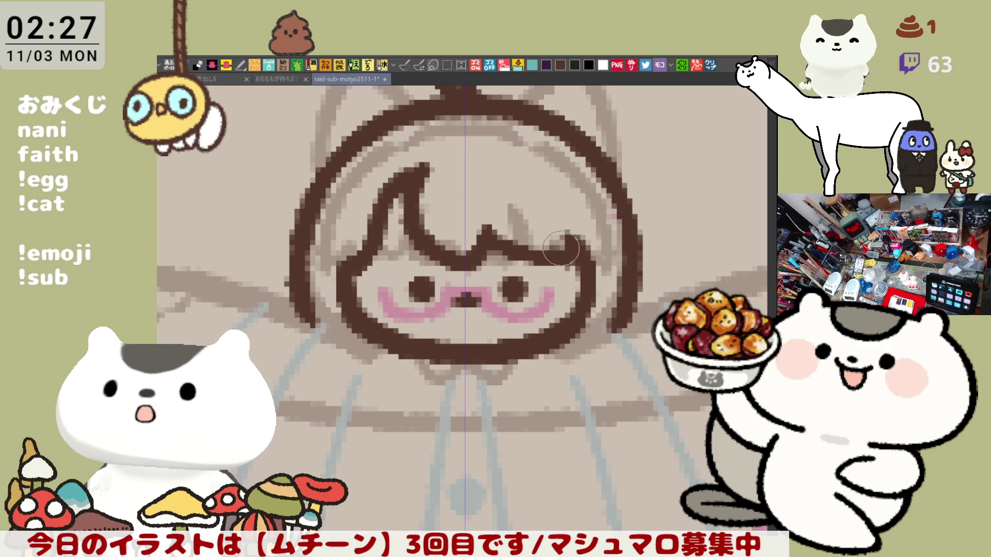
- Ink the left head outline down to the lower face, join it to the bottom line, thicken the lower right
{"action": "left_click_drag", "start_coordinate": [331, 302], "coordinate": [362, 317]}
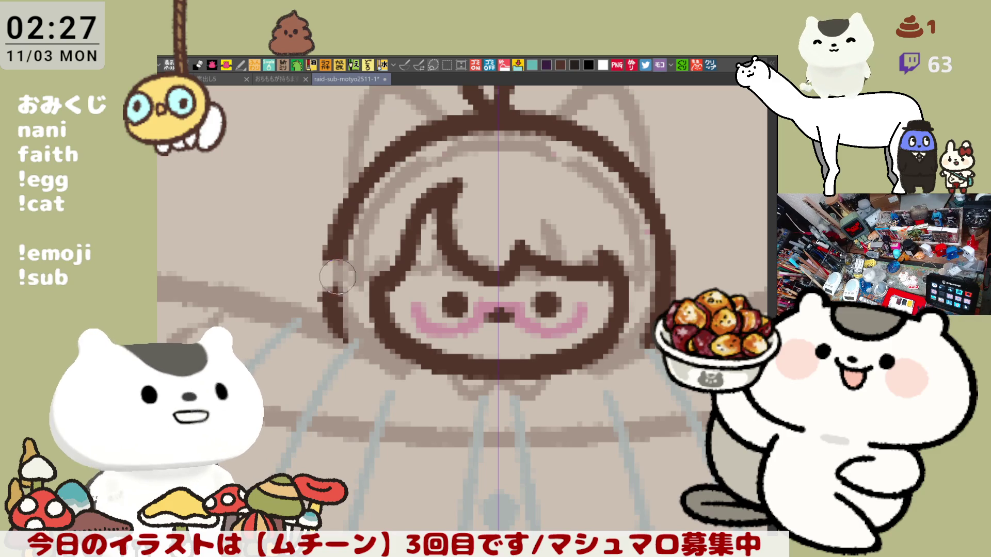
{"action": "mouse_move", "coordinate": [332, 253]}
{"action": "left_mouse_down"}
{"action": "mouse_move", "coordinate": [308, 271]}
{"action": "mouse_move", "coordinate": [332, 287]}
{"action": "left_mouse_up"}
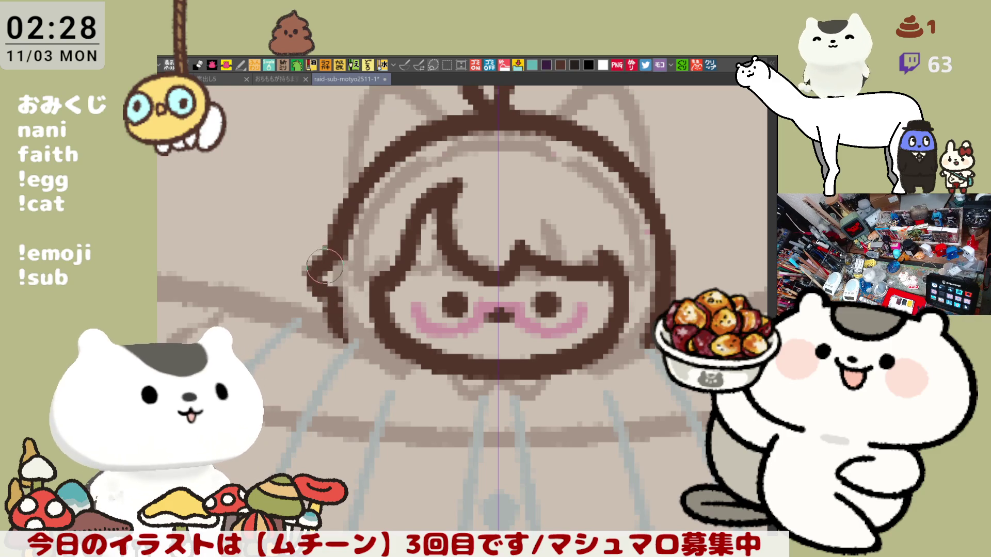
{"action": "left_click_drag", "start_coordinate": [338, 248], "coordinate": [343, 289]}
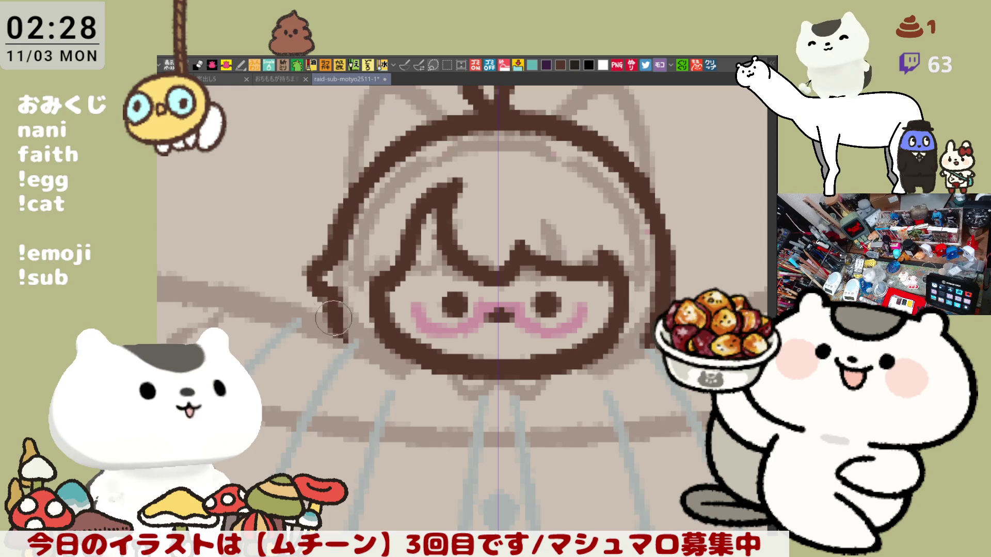
{"action": "left_click_drag", "start_coordinate": [437, 447], "coordinate": [373, 395]}
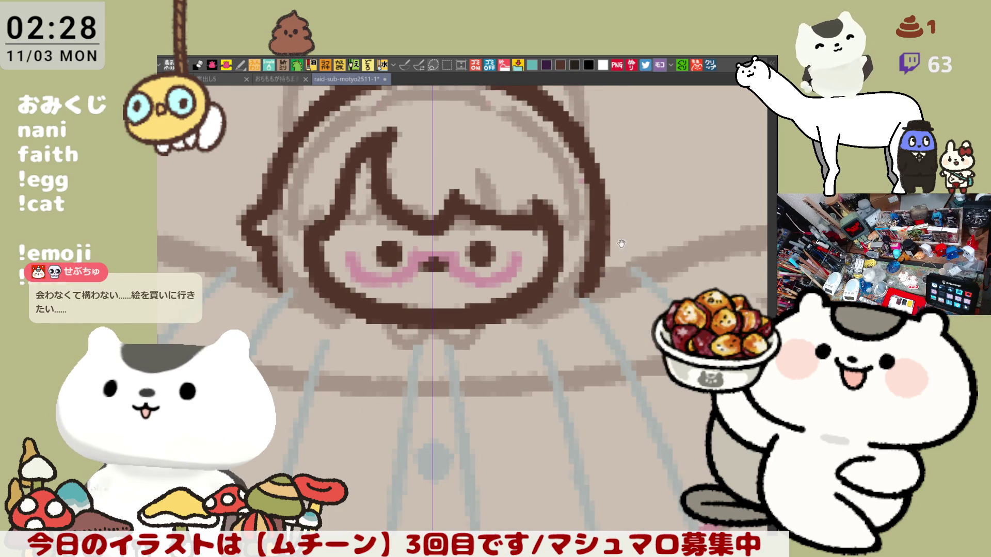
{"action": "scroll", "coordinate": [607, 269], "scroll_direction": "up", "scroll_amount": 2}
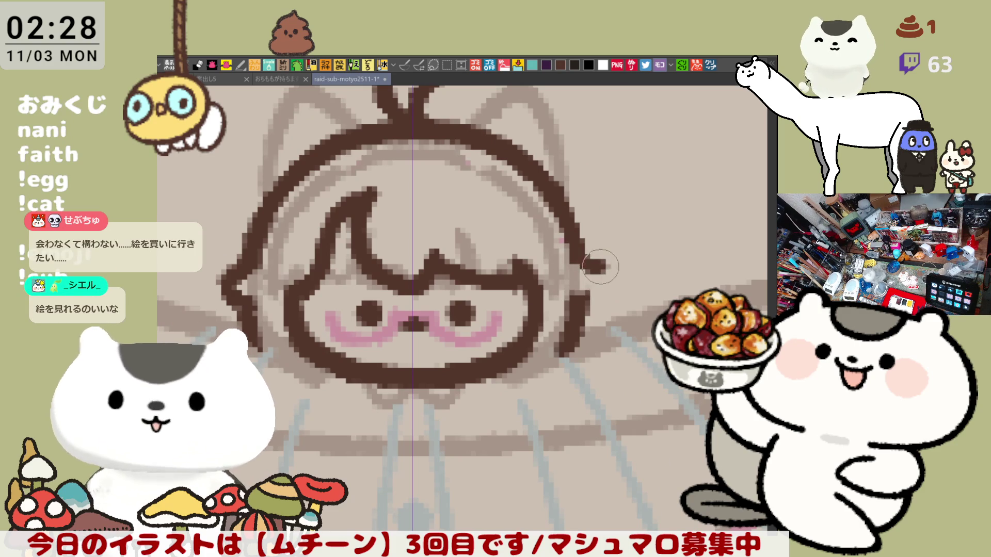
{"action": "left_click_drag", "start_coordinate": [585, 303], "coordinate": [586, 248]}
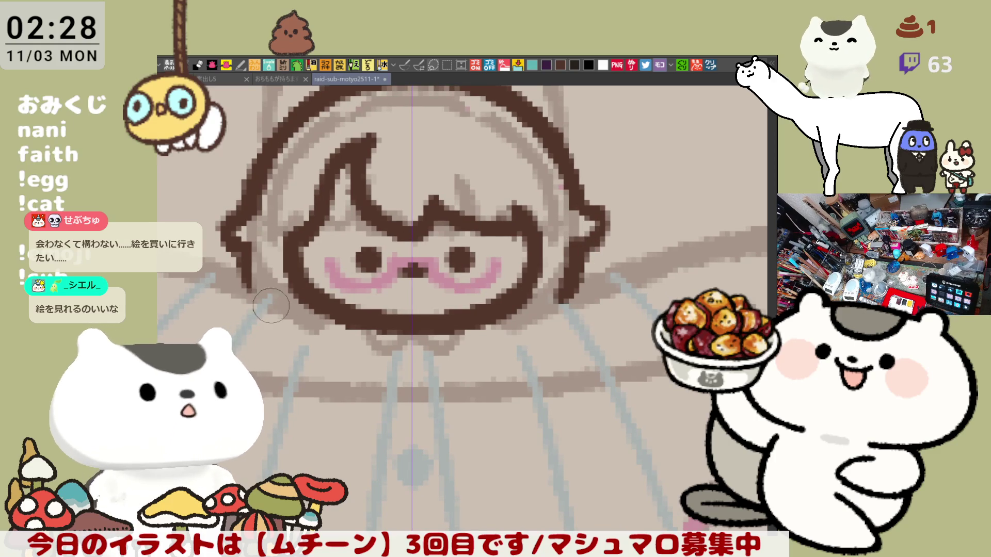
{"action": "left_click_drag", "start_coordinate": [258, 284], "coordinate": [267, 306]}
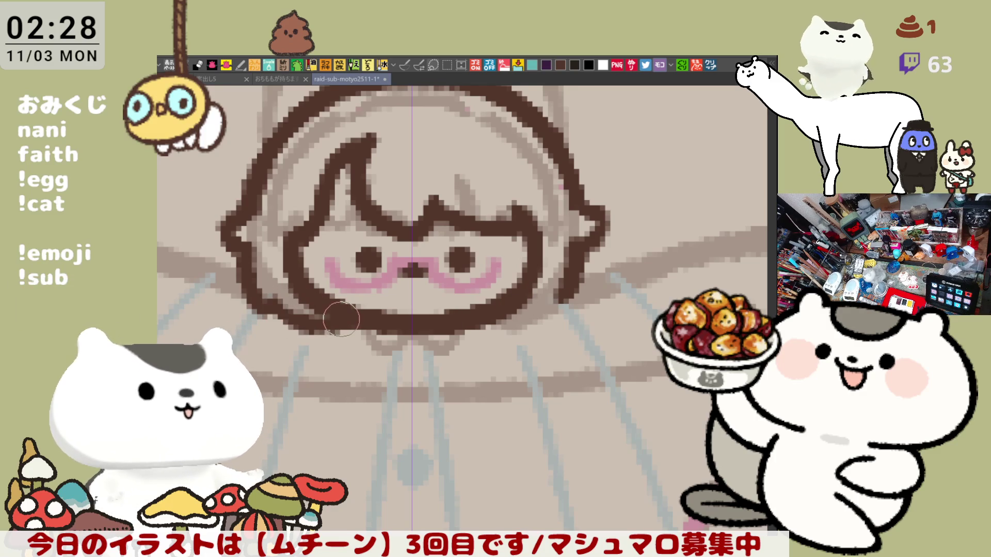
{"action": "left_click_drag", "start_coordinate": [284, 315], "coordinate": [314, 322]}
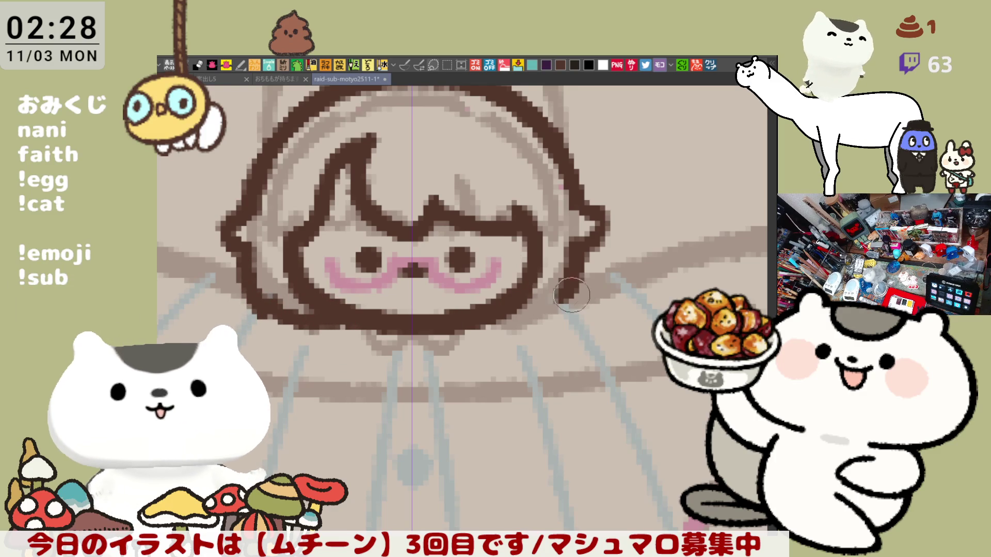
{"action": "left_click_drag", "start_coordinate": [501, 319], "coordinate": [563, 304]}
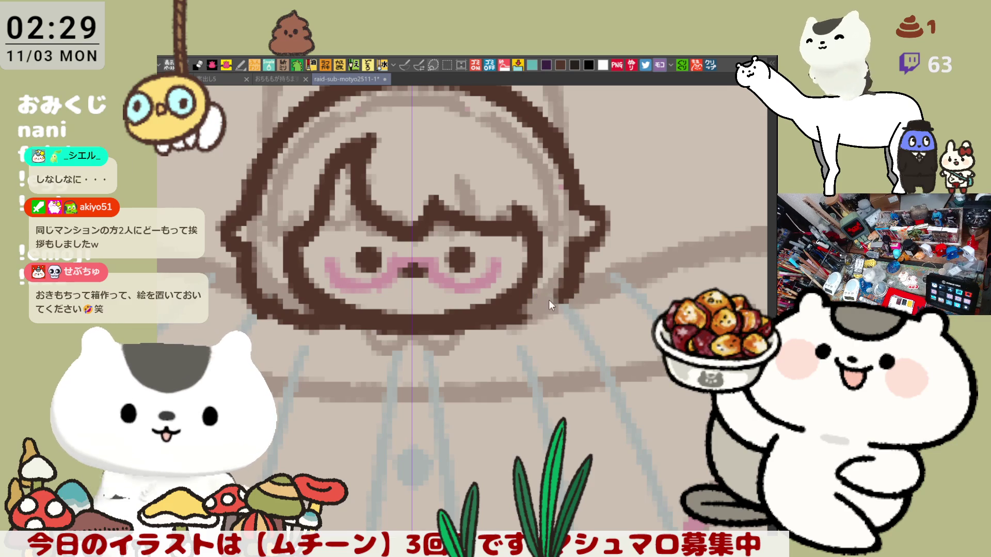
- Redraw the lower-right face outline and ink the face's left side down to the bottom
{"action": "left_click_drag", "start_coordinate": [524, 314], "coordinate": [553, 290]}
{"action": "key", "text": "ctrl+z"}
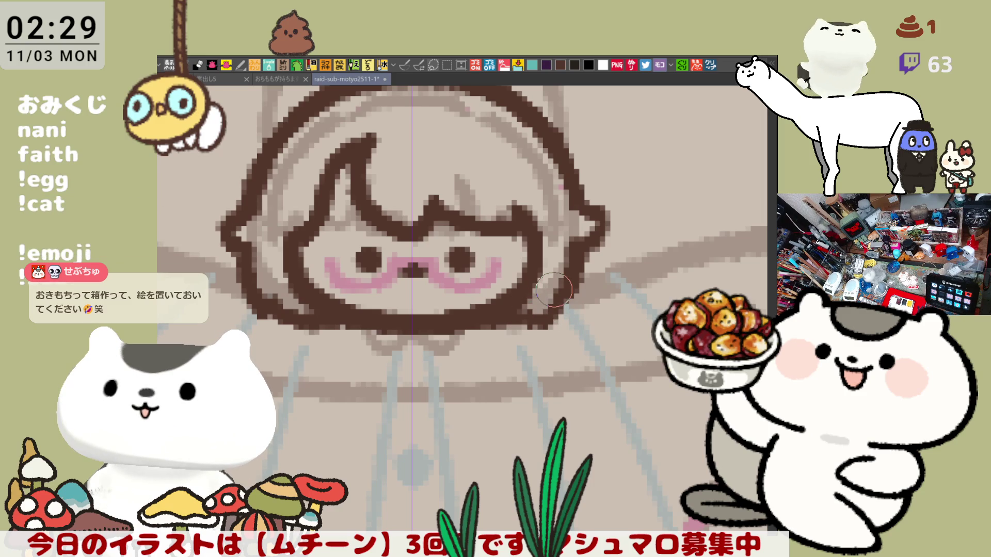
{"action": "mouse_move", "coordinate": [532, 315]}
{"action": "left_mouse_down"}
{"action": "mouse_move", "coordinate": [560, 291]}
{"action": "mouse_move", "coordinate": [556, 301]}
{"action": "left_mouse_up"}
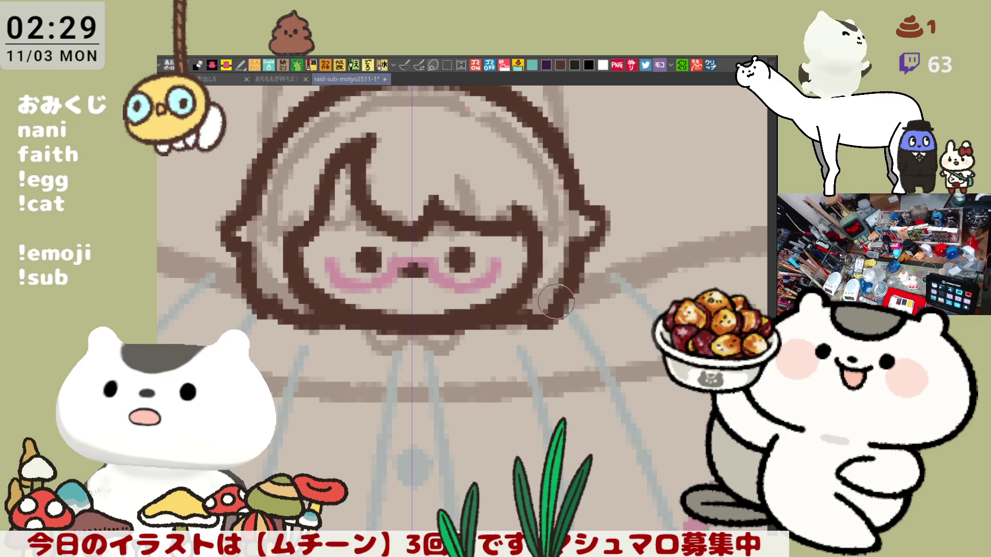
{"action": "scroll", "coordinate": [579, 245], "scroll_direction": "left", "scroll_amount": 3}
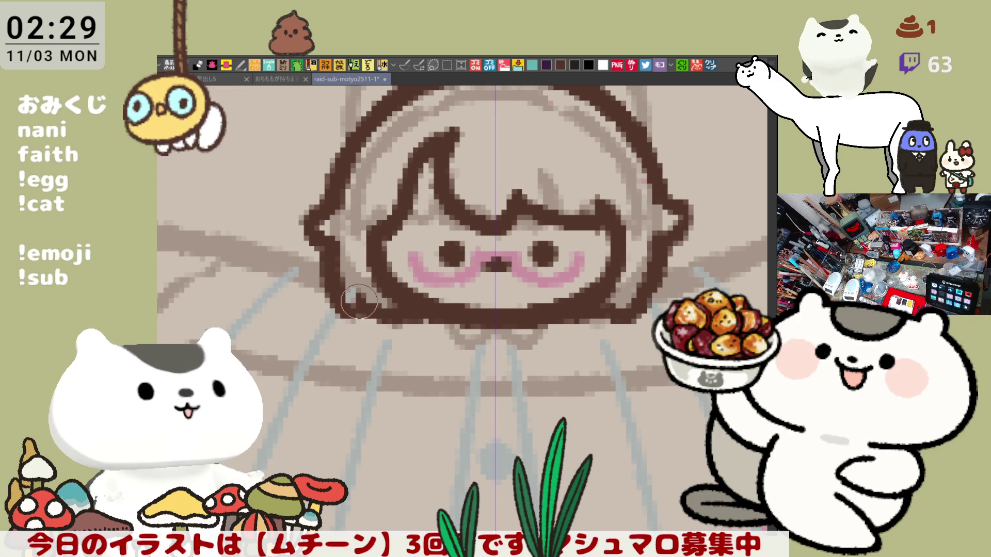
{"action": "mouse_move", "coordinate": [323, 225]}
{"action": "left_mouse_down"}
{"action": "mouse_move", "coordinate": [338, 315]}
{"action": "mouse_move", "coordinate": [360, 305]}
{"action": "mouse_move", "coordinate": [271, 386]}
{"action": "left_mouse_up"}
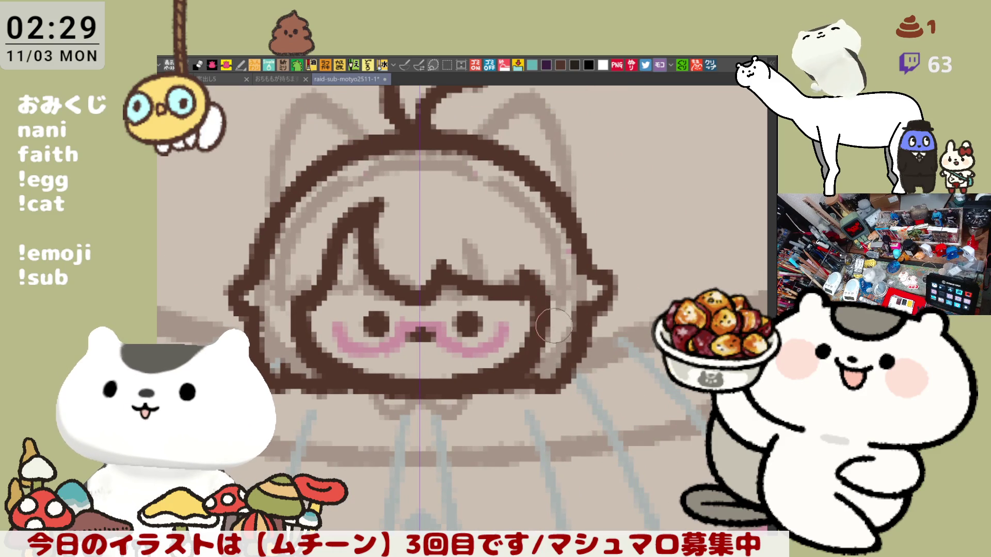
{"action": "left_click_drag", "start_coordinate": [522, 203], "coordinate": [541, 267]}
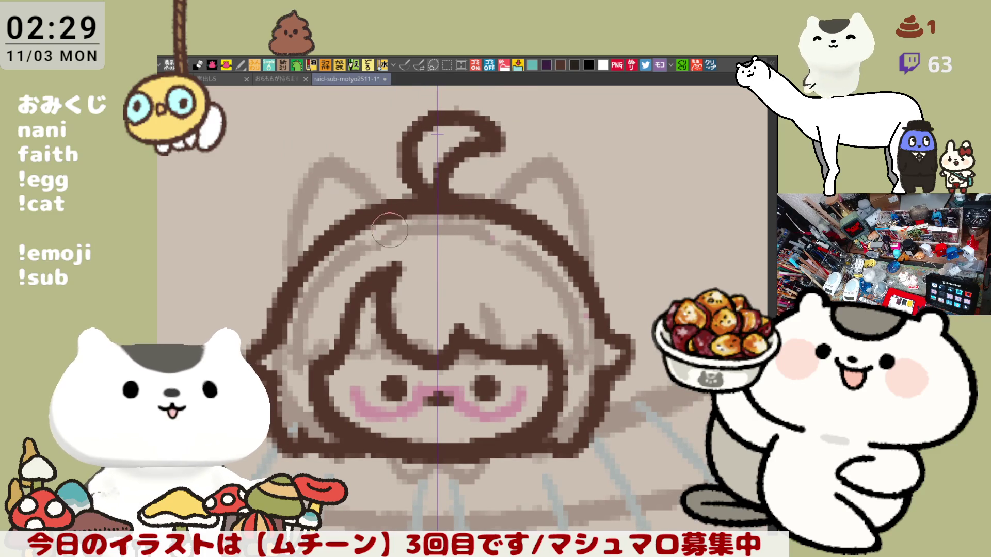
{"action": "scroll", "coordinate": [537, 264], "scroll_direction": "down", "scroll_amount": 4}
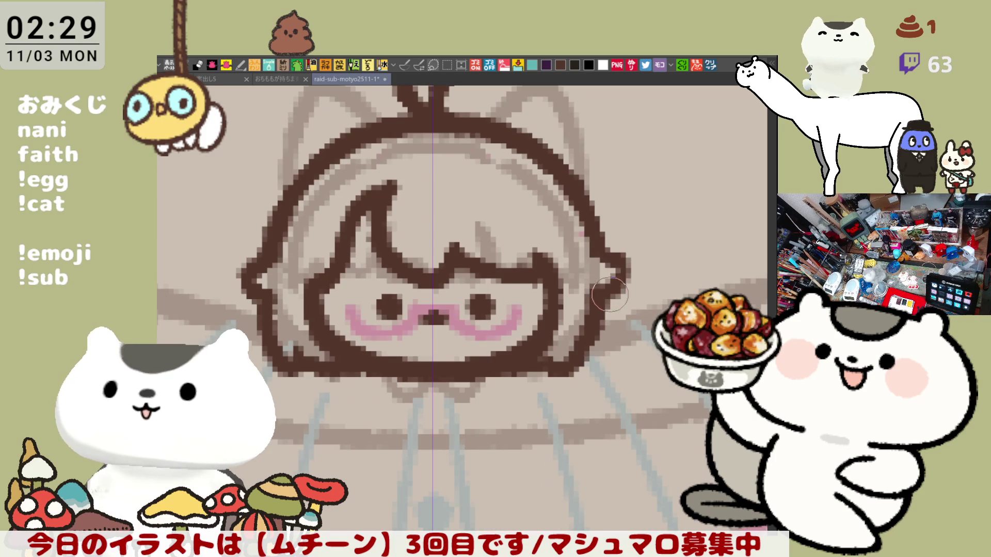
{"action": "scroll", "coordinate": [607, 294], "scroll_direction": "down", "scroll_amount": 2}
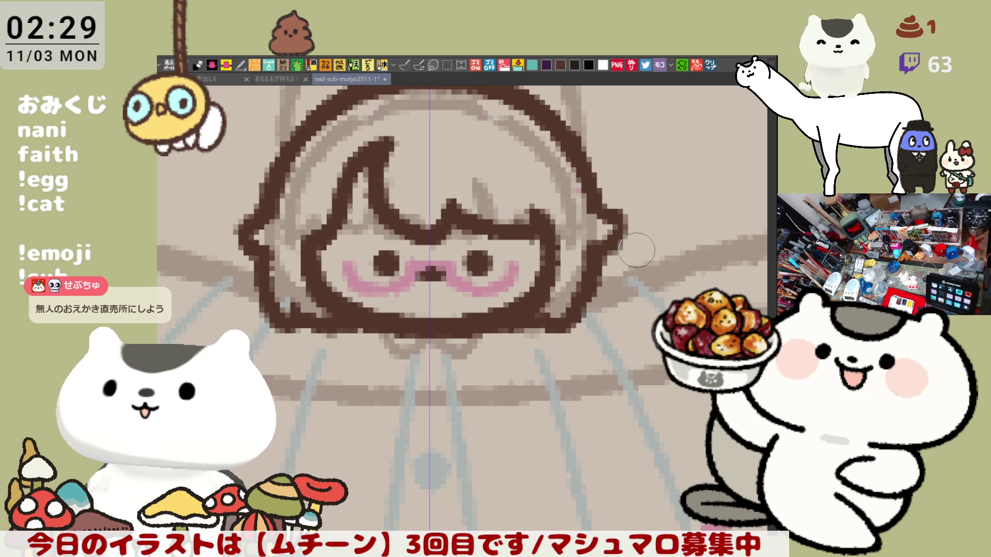
{"action": "left_click_drag", "start_coordinate": [604, 326], "coordinate": [609, 272]}
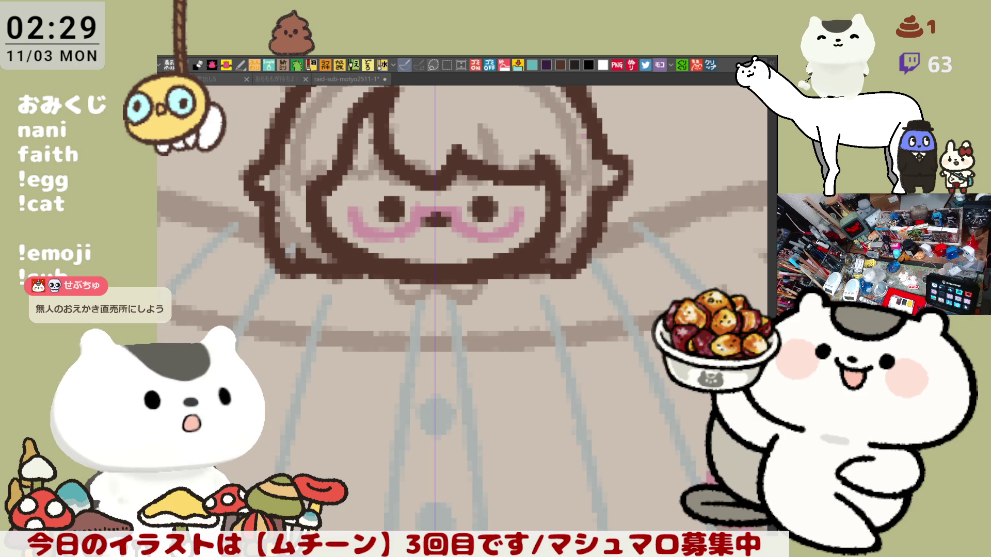
- Draw a short horizontal dark brown chin stroke below the left of the face
{"action": "left_click_drag", "start_coordinate": [400, 282], "coordinate": [467, 310]}
{"action": "key", "text": "ctrl+z"}
{"action": "left_click_drag", "start_coordinate": [384, 283], "coordinate": [467, 304]}
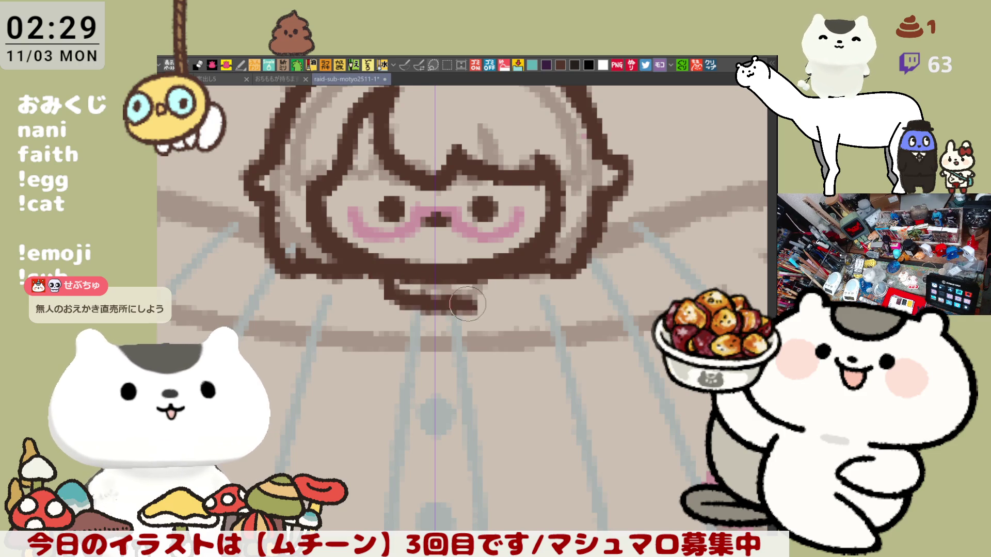
{"action": "key", "text": "ctrl+z"}
{"action": "mouse_move", "coordinate": [384, 282]}
{"action": "left_mouse_down"}
{"action": "mouse_move", "coordinate": [407, 310]}
{"action": "mouse_move", "coordinate": [472, 307]}
{"action": "left_mouse_up"}
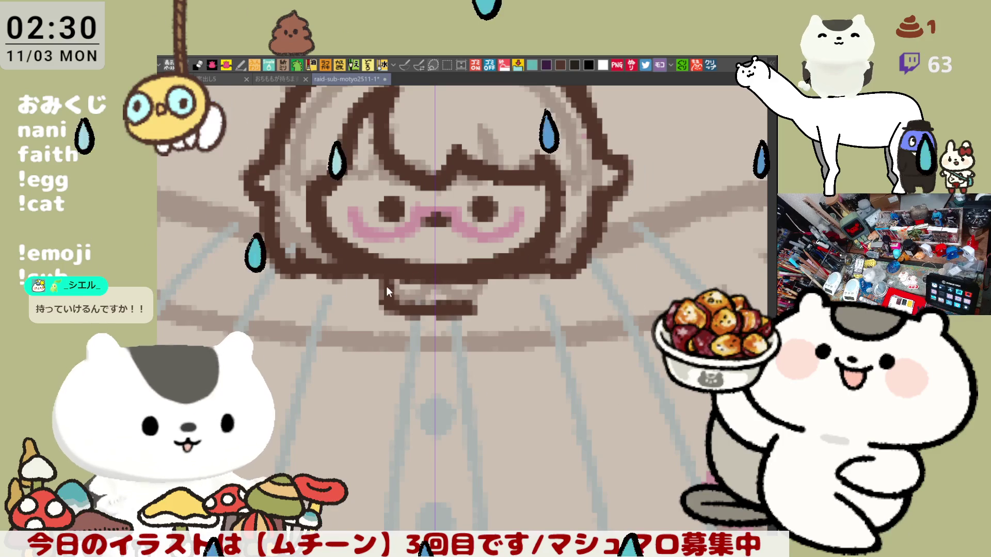
{"action": "key", "text": "ctrl+z"}
{"action": "mouse_move", "coordinate": [379, 281]}
{"action": "left_mouse_down"}
{"action": "mouse_move", "coordinate": [383, 309]}
{"action": "mouse_move", "coordinate": [477, 310]}
{"action": "left_mouse_up"}
{"action": "key", "text": "ctrl+z"}
{"action": "left_click_drag", "start_coordinate": [383, 310], "coordinate": [477, 310]}
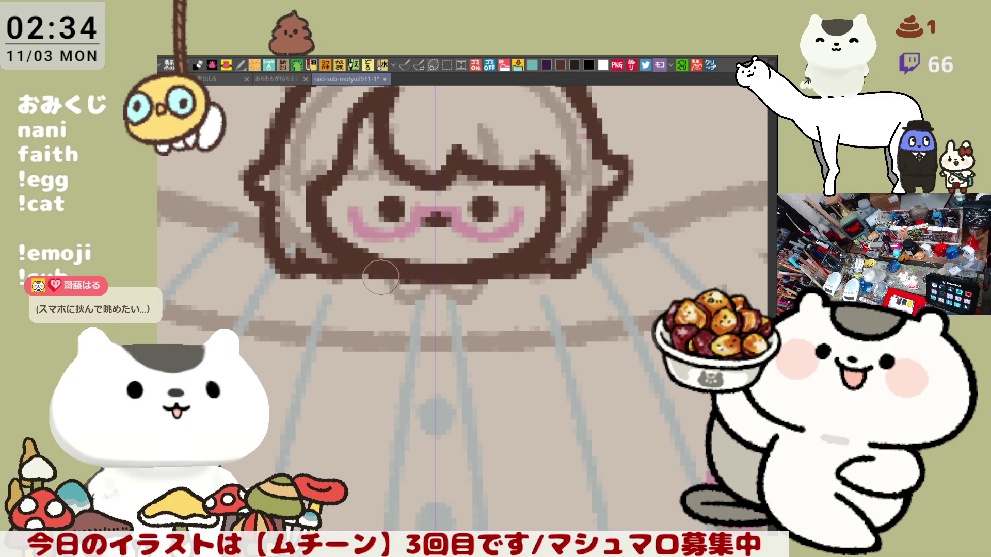
- Ink a smooth dark brown U-shaped collar under the chin, redrawing the stroke until it sits right
{"action": "mouse_move", "coordinate": [377, 283]}
{"action": "left_mouse_down"}
{"action": "mouse_move", "coordinate": [380, 303]}
{"action": "mouse_move", "coordinate": [467, 297]}
{"action": "left_mouse_up"}
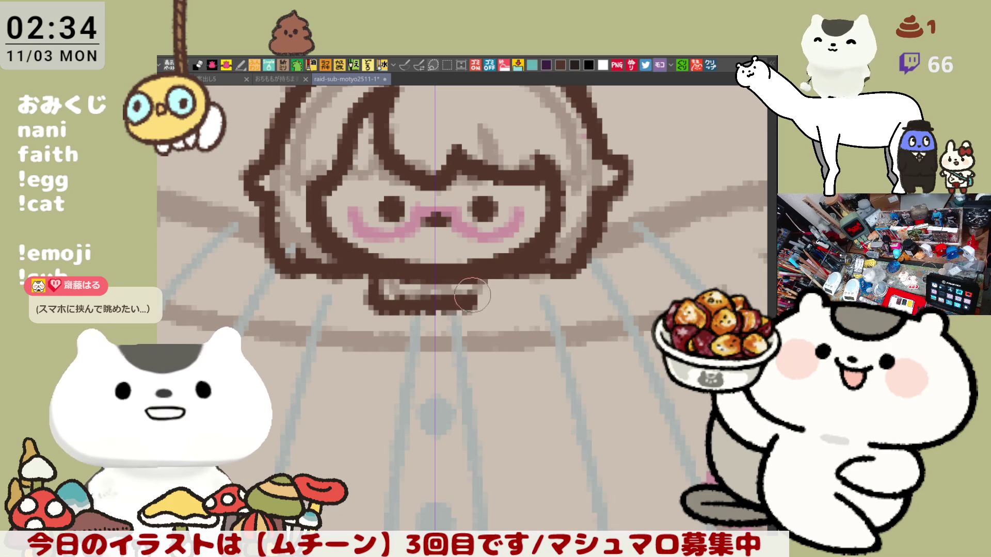
{"action": "key", "text": "ctrl+z"}
{"action": "mouse_move", "coordinate": [370, 282]}
{"action": "left_mouse_down"}
{"action": "mouse_move", "coordinate": [454, 316]}
{"action": "mouse_move", "coordinate": [494, 290]}
{"action": "left_mouse_up"}
{"action": "key", "text": "ctrl+z"}
{"action": "left_click_drag", "start_coordinate": [378, 283], "coordinate": [481, 308]}
{"action": "key", "text": "ctrl+z"}
{"action": "left_click_drag", "start_coordinate": [372, 281], "coordinate": [477, 300]}
{"action": "key", "text": "ctrl+z"}
{"action": "mouse_move", "coordinate": [376, 283]}
{"action": "left_mouse_down"}
{"action": "mouse_move", "coordinate": [382, 302]}
{"action": "mouse_move", "coordinate": [480, 305]}
{"action": "left_mouse_up"}
{"action": "key", "text": "ctrl+z"}
{"action": "mouse_move", "coordinate": [384, 284]}
{"action": "left_mouse_down"}
{"action": "mouse_move", "coordinate": [418, 310]}
{"action": "mouse_move", "coordinate": [491, 305]}
{"action": "left_mouse_up"}
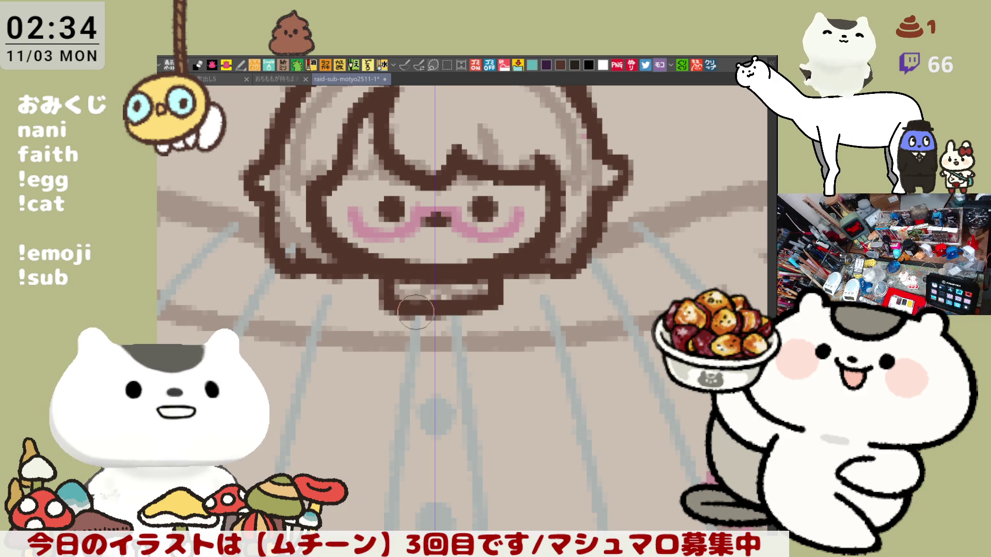
{"action": "key", "text": "ctrl+z"}
{"action": "mouse_move", "coordinate": [384, 283]}
{"action": "left_mouse_down"}
{"action": "mouse_move", "coordinate": [454, 310]}
{"action": "mouse_move", "coordinate": [505, 300]}
{"action": "left_mouse_up"}
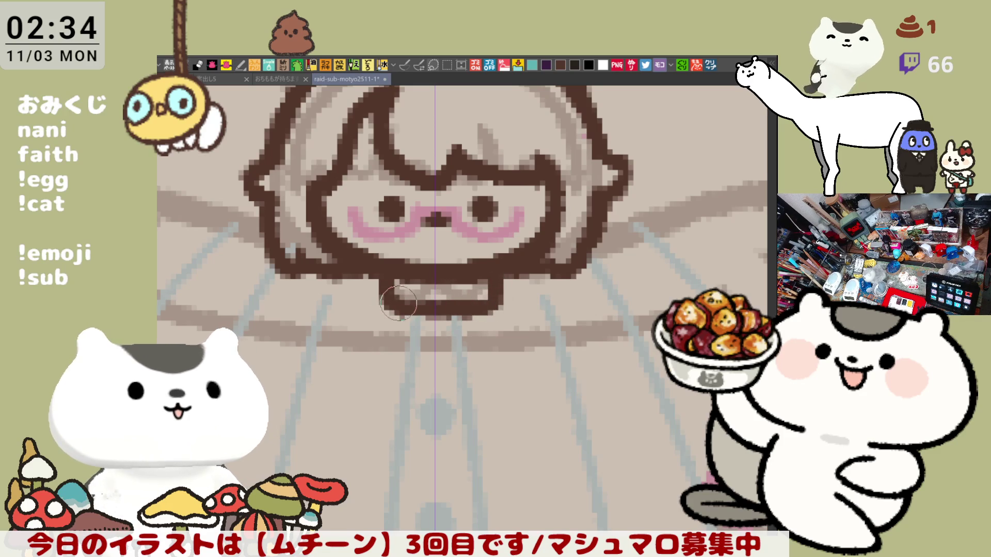
{"action": "scroll", "coordinate": [445, 309], "scroll_direction": "down", "scroll_amount": 6}
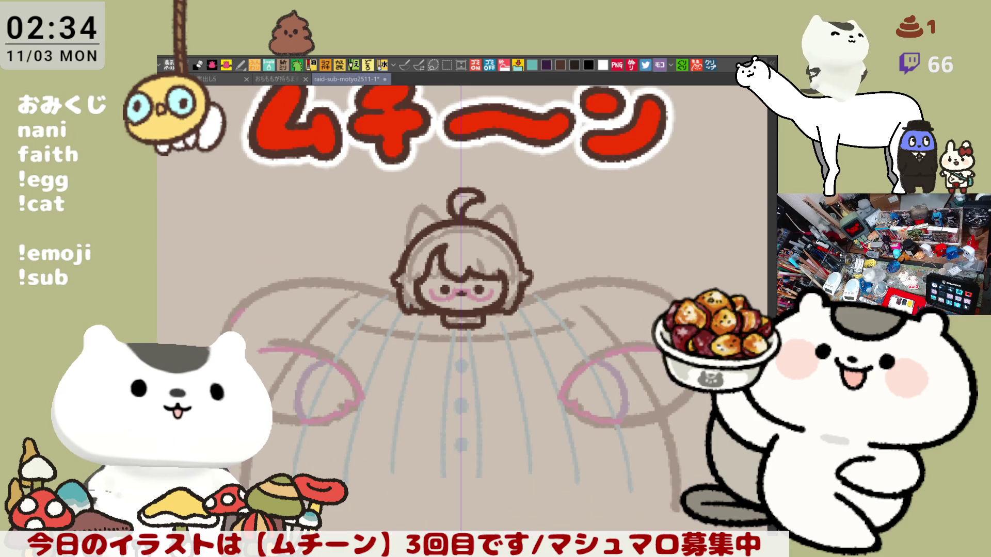
{"action": "key", "text": "p"}
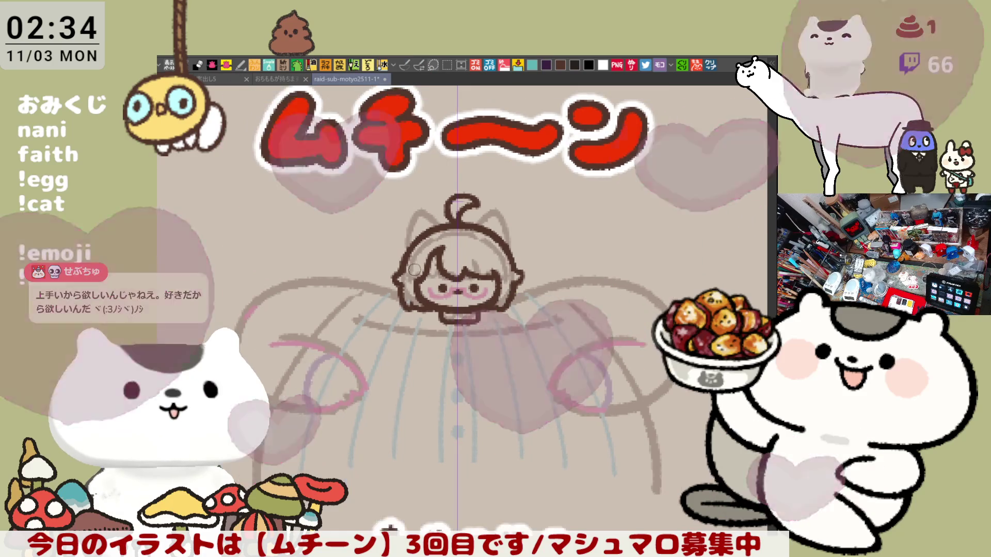
{"action": "scroll", "coordinate": [414, 270], "scroll_direction": "up", "scroll_amount": 3}
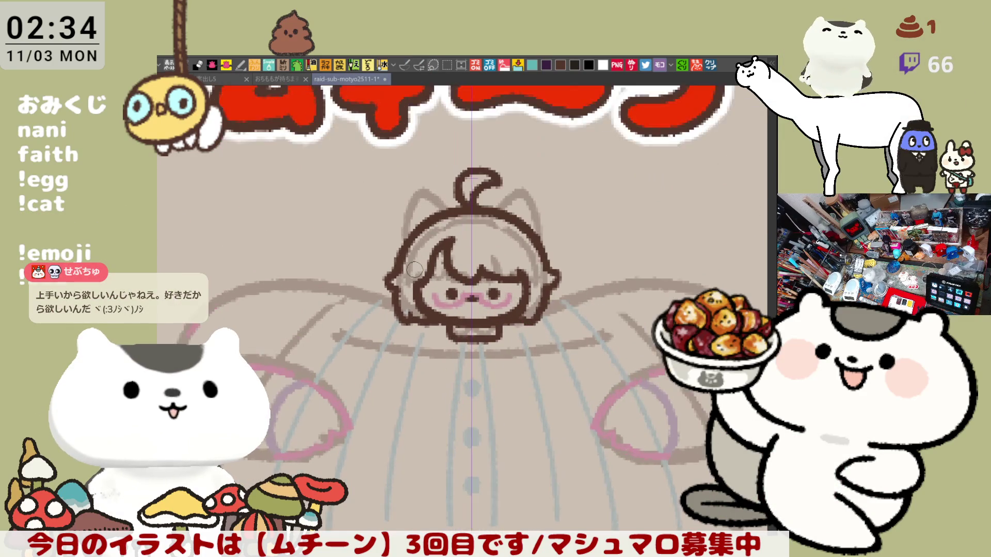
{"action": "left_click_drag", "start_coordinate": [414, 269], "coordinate": [472, 269]}
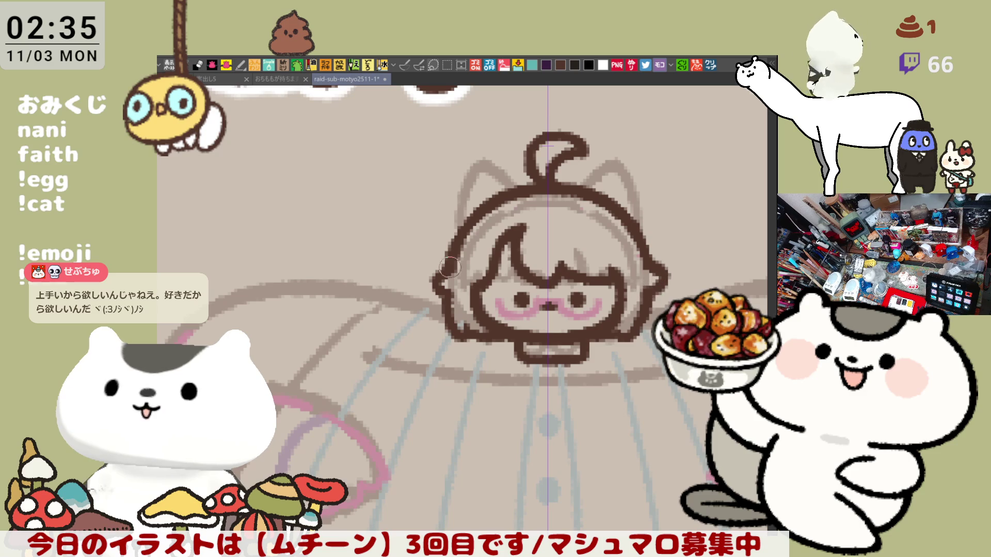
{"action": "left_click_drag", "start_coordinate": [320, 285], "coordinate": [378, 295]}
{"action": "key", "text": "ctrl+z"}
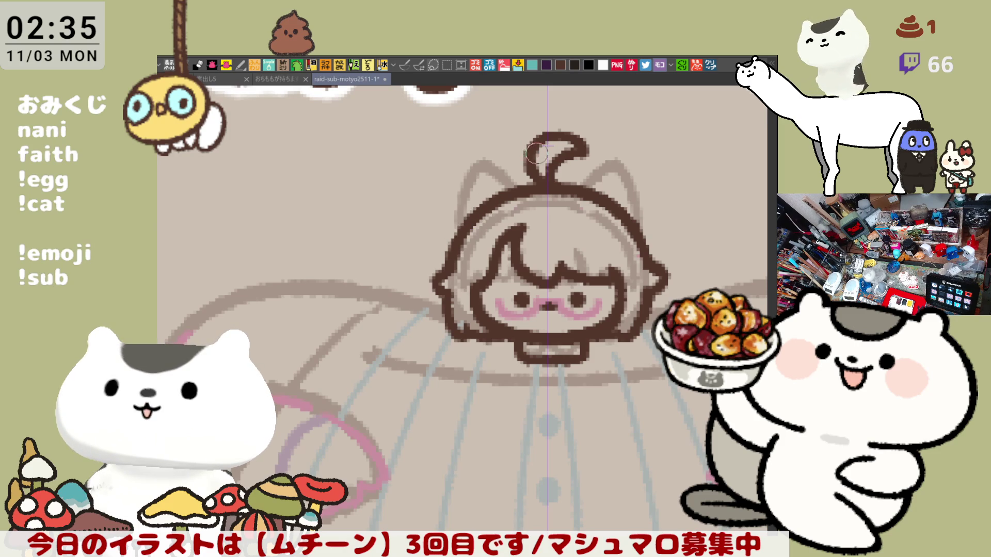
{"action": "left_click_drag", "start_coordinate": [458, 321], "coordinate": [471, 279]}
{"action": "mouse_move", "coordinate": [314, 247]}
{"action": "left_mouse_down"}
{"action": "mouse_move", "coordinate": [436, 268]}
{"action": "mouse_move", "coordinate": [333, 240]}
{"action": "mouse_move", "coordinate": [467, 276]}
{"action": "left_mouse_up"}
{"action": "key", "text": "ctrl+z"}
{"action": "key", "text": "ctrl+z"}
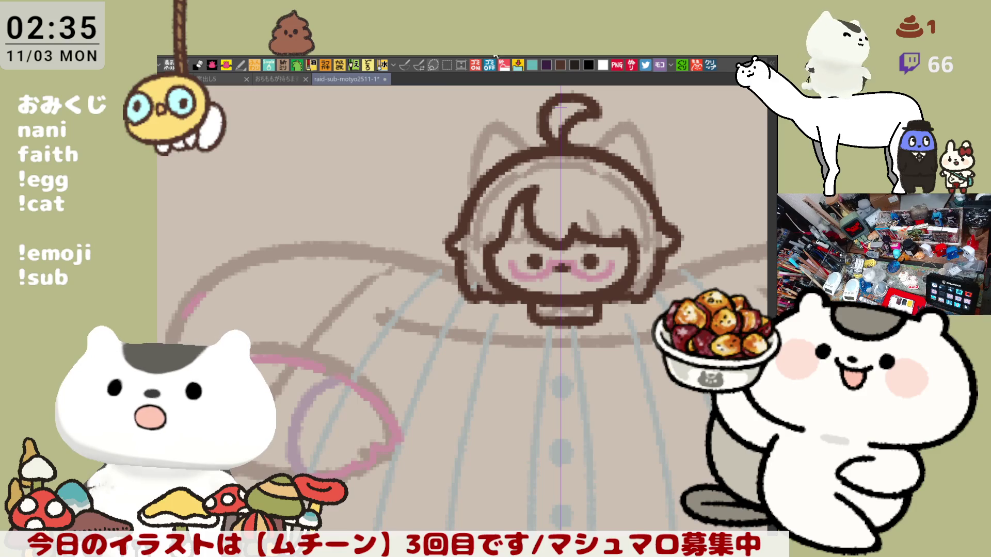
{"action": "left_click", "coordinate": [404, 65]}
- Draw the mirrored dark brown arm line beside the head, settling it slightly lower
{"action": "left_click_drag", "start_coordinate": [320, 226], "coordinate": [439, 249]}
{"action": "key", "text": "ctrl+z"}
{"action": "left_click_drag", "start_coordinate": [309, 238], "coordinate": [462, 273]}
{"action": "key", "text": "ctrl+z"}
{"action": "left_click_drag", "start_coordinate": [336, 244], "coordinate": [457, 281]}
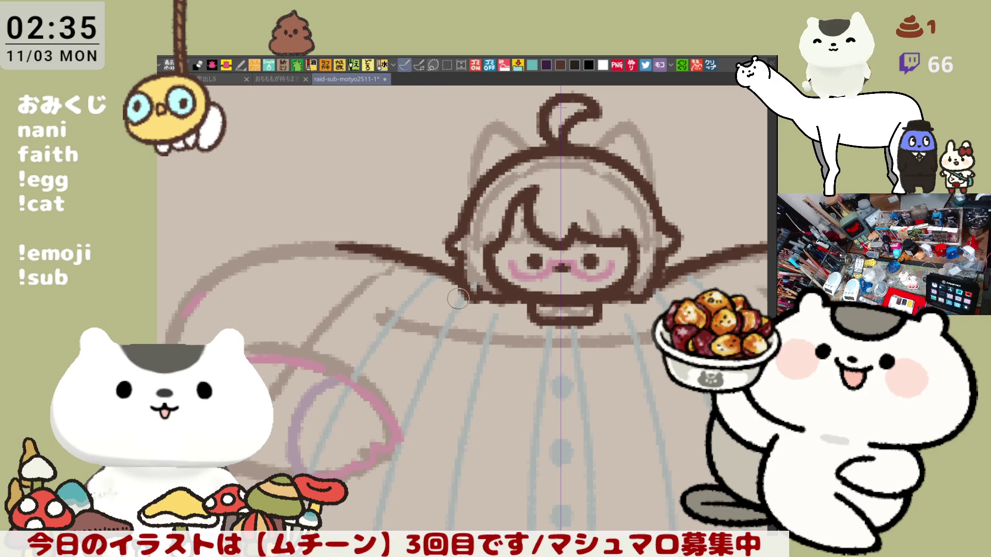
{"action": "scroll", "coordinate": [458, 299], "scroll_direction": "down", "scroll_amount": 2}
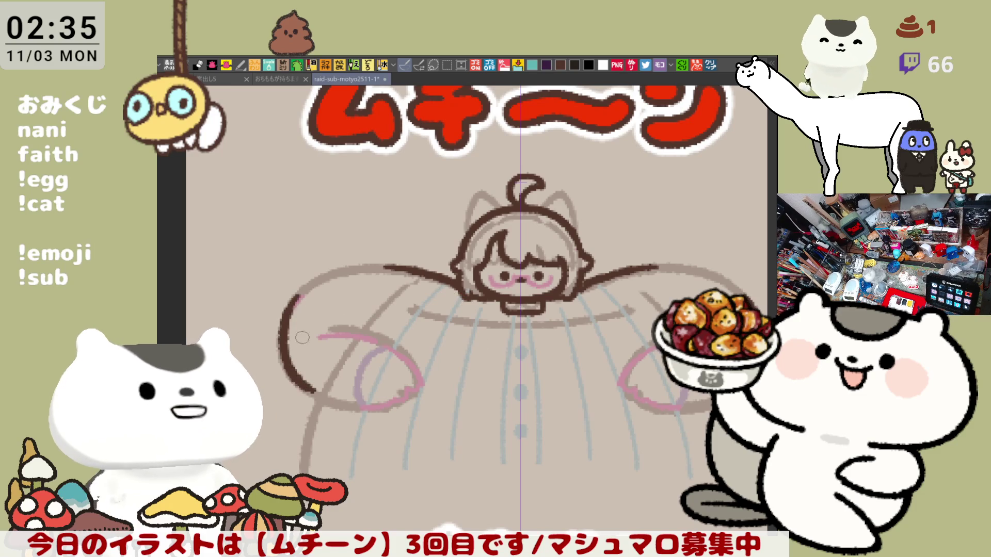
- Trace the left arm's outer loop curve down and along the bottom, mirrored on the right
{"action": "left_click_drag", "start_coordinate": [298, 292], "coordinate": [331, 405]}
{"action": "key", "text": "ctrl+z"}
{"action": "mouse_move", "coordinate": [297, 292]}
{"action": "left_mouse_down"}
{"action": "mouse_move", "coordinate": [279, 346]}
{"action": "mouse_move", "coordinate": [330, 405]}
{"action": "mouse_move", "coordinate": [292, 307]}
{"action": "mouse_move", "coordinate": [336, 402]}
{"action": "left_mouse_up"}
{"action": "key", "text": "ctrl+z"}
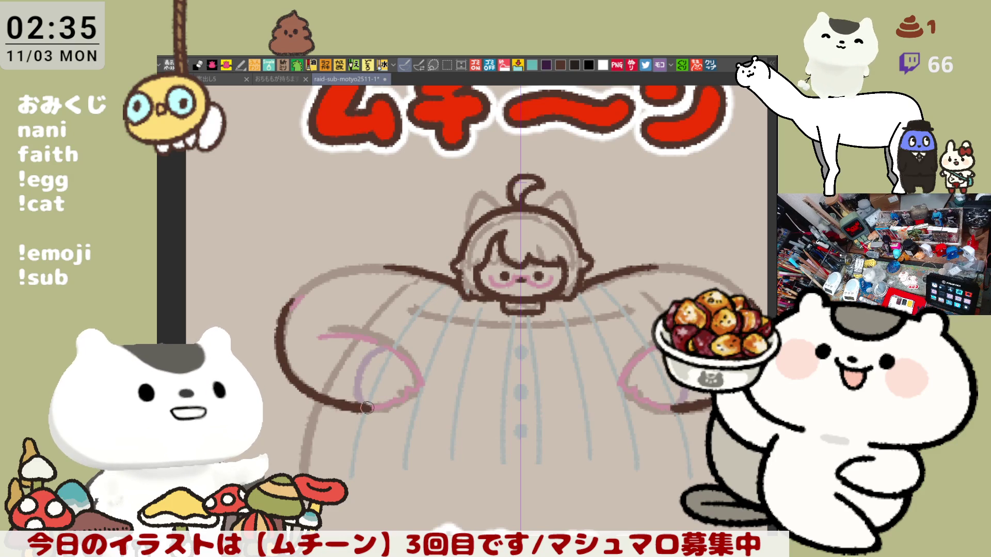
{"action": "left_click_drag", "start_coordinate": [330, 405], "coordinate": [367, 408]}
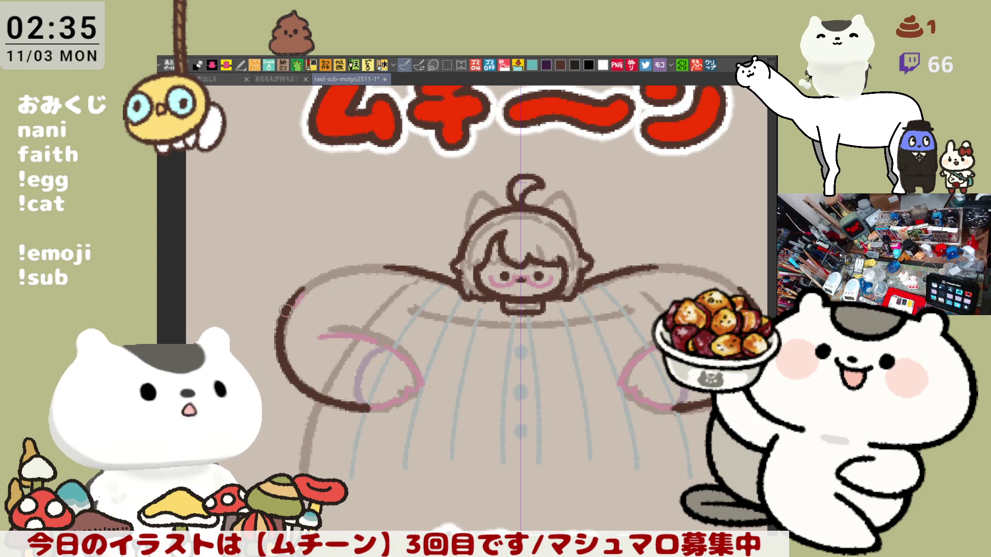
{"action": "left_click_drag", "start_coordinate": [300, 293], "coordinate": [282, 328]}
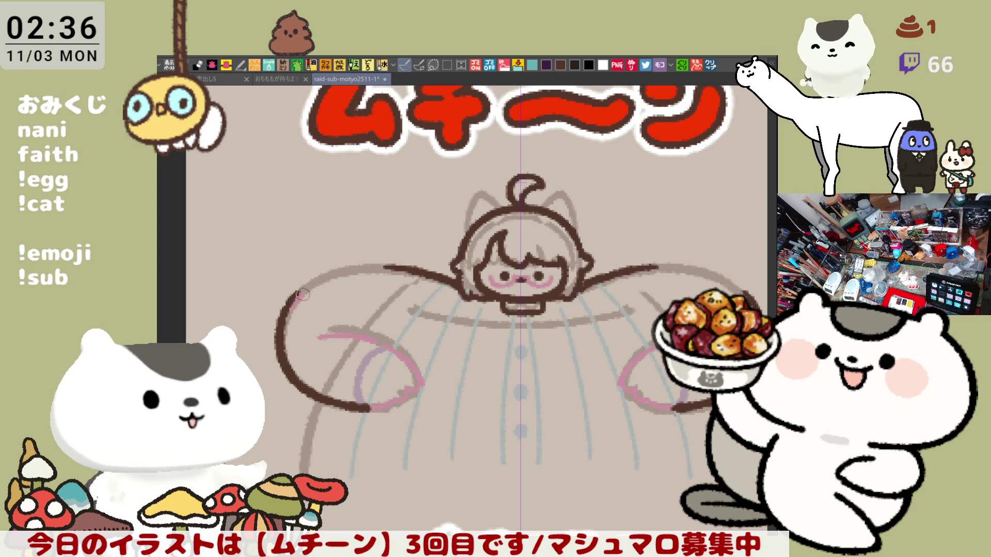
- Ink the upper left arm arc in dark brown, retrying until it joins the loop
{"action": "left_click_drag", "start_coordinate": [294, 295], "coordinate": [364, 265]}
{"action": "key", "text": "ctrl+z"}
{"action": "left_click_drag", "start_coordinate": [305, 288], "coordinate": [277, 349]}
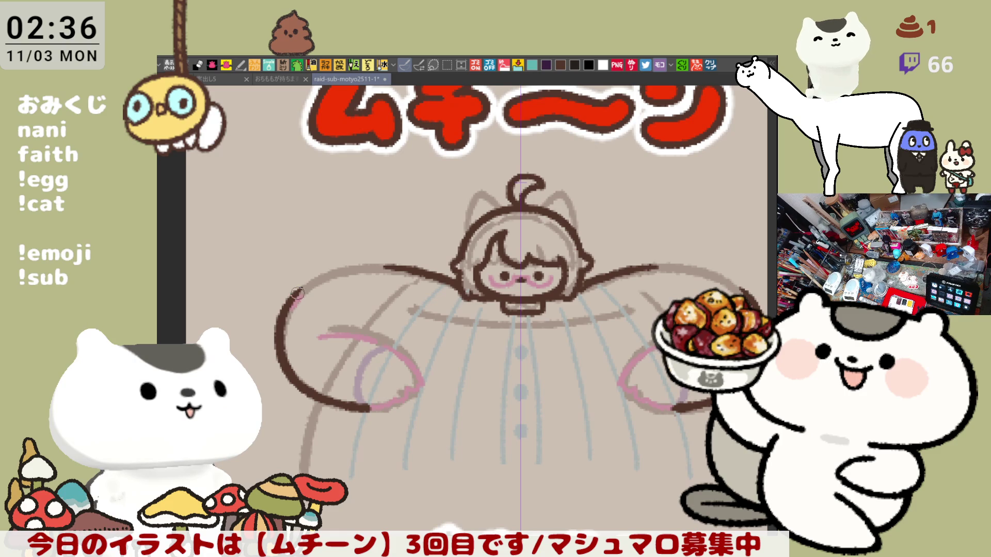
{"action": "left_click_drag", "start_coordinate": [302, 293], "coordinate": [362, 264]}
{"action": "key", "text": "ctrl+z"}
{"action": "left_click_drag", "start_coordinate": [296, 302], "coordinate": [356, 266]}
{"action": "key", "text": "ctrl+z"}
{"action": "mouse_move", "coordinate": [286, 310]}
{"action": "left_mouse_down"}
{"action": "mouse_move", "coordinate": [361, 264]}
{"action": "mouse_move", "coordinate": [308, 280]}
{"action": "mouse_move", "coordinate": [343, 268]}
{"action": "left_mouse_up"}
{"action": "key", "text": "ctrl+z"}
{"action": "key", "text": "ctrl+z"}
{"action": "mouse_move", "coordinate": [286, 306]}
{"action": "left_mouse_down"}
{"action": "mouse_move", "coordinate": [357, 264]}
{"action": "mouse_move", "coordinate": [377, 264]}
{"action": "left_mouse_up"}
{"action": "key", "text": "ctrl+z"}
{"action": "left_click_drag", "start_coordinate": [317, 303], "coordinate": [324, 287]}
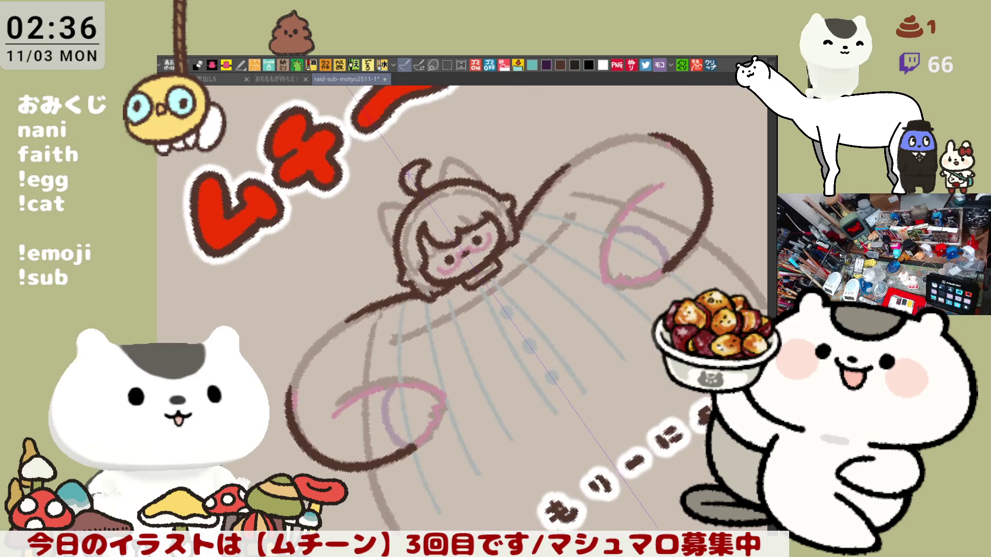
- Turn the canvas view back upright and clear the stray arc strokes
{"action": "mouse_move", "coordinate": [312, 348]}
{"action": "left_mouse_down"}
{"action": "mouse_move", "coordinate": [299, 395]}
{"action": "mouse_move", "coordinate": [305, 369]}
{"action": "mouse_move", "coordinate": [301, 378]}
{"action": "left_mouse_up"}
{"action": "key", "text": "ctrl+z"}
{"action": "key", "text": "ctrl+z"}
{"action": "key", "text": "ctrl+@"}
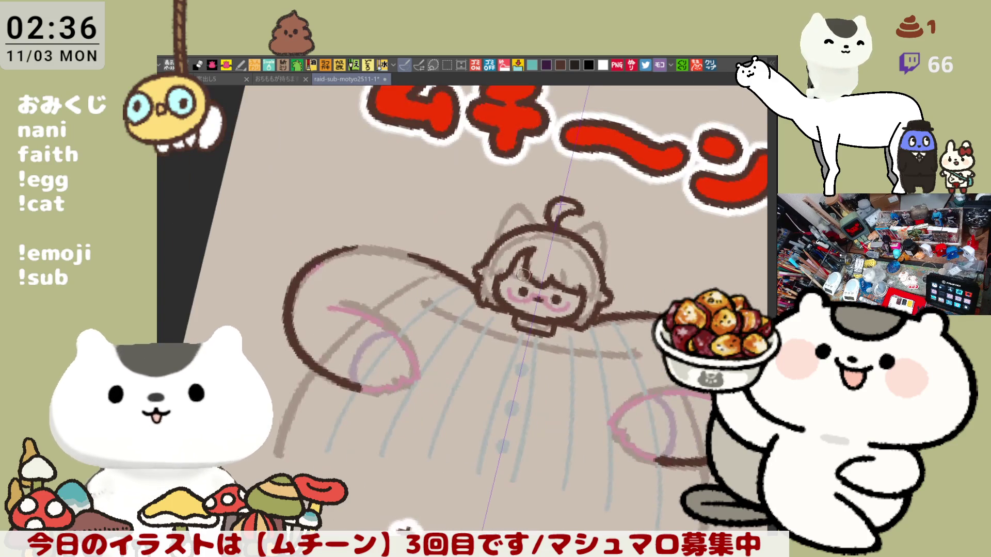
{"action": "key", "text": "ctrl+z"}
- Retry the dark brown stroke along the top of the left arm arc several times
{"action": "mouse_move", "coordinate": [410, 253]}
{"action": "left_mouse_down"}
{"action": "mouse_move", "coordinate": [344, 246]}
{"action": "mouse_move", "coordinate": [327, 255]}
{"action": "mouse_move", "coordinate": [418, 258]}
{"action": "left_mouse_up"}
{"action": "key", "text": "ctrl+z"}
{"action": "key", "text": "ctrl+z"}
{"action": "left_click_drag", "start_coordinate": [330, 245], "coordinate": [417, 259]}
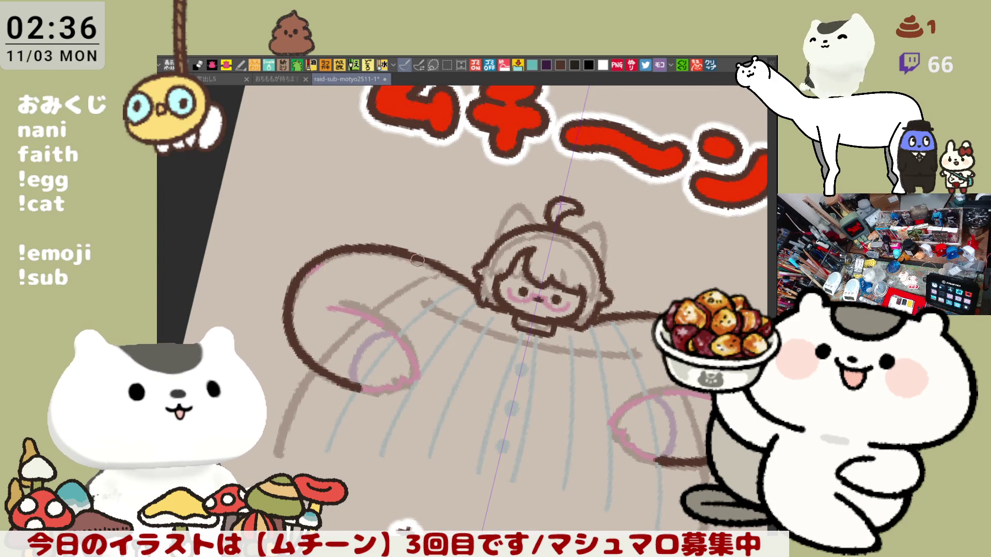
{"action": "key", "text": "ctrl+z"}
{"action": "left_click_drag", "start_coordinate": [340, 245], "coordinate": [434, 261]}
{"action": "key", "text": "ctrl+z"}
{"action": "left_click_drag", "start_coordinate": [356, 247], "coordinate": [417, 257]}
{"action": "key", "text": "ctrl+z"}
{"action": "left_click_drag", "start_coordinate": [338, 244], "coordinate": [412, 255]}
{"action": "key", "text": "ctrl+z"}
{"action": "left_click_drag", "start_coordinate": [312, 262], "coordinate": [413, 256]}
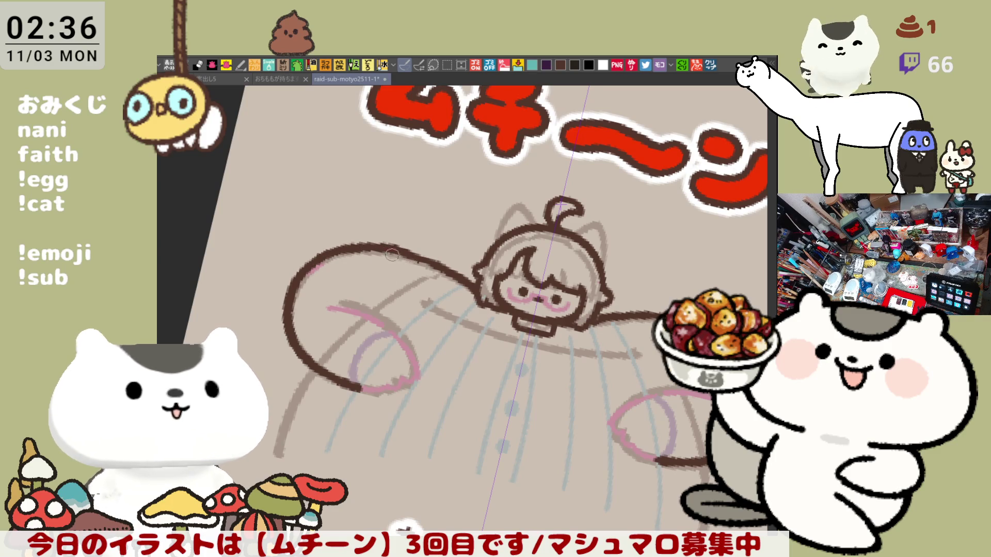
- Settle on a thicker, slightly higher top outline for the left arm loop
{"action": "key", "text": "ctrl+z"}
{"action": "left_click_drag", "start_coordinate": [314, 257], "coordinate": [404, 252]}
{"action": "key", "text": "ctrl+z"}
{"action": "mouse_move", "coordinate": [315, 263]}
{"action": "left_mouse_down"}
{"action": "mouse_move", "coordinate": [341, 244]}
{"action": "mouse_move", "coordinate": [413, 245]}
{"action": "left_mouse_up"}
{"action": "key", "text": "ctrl+z"}
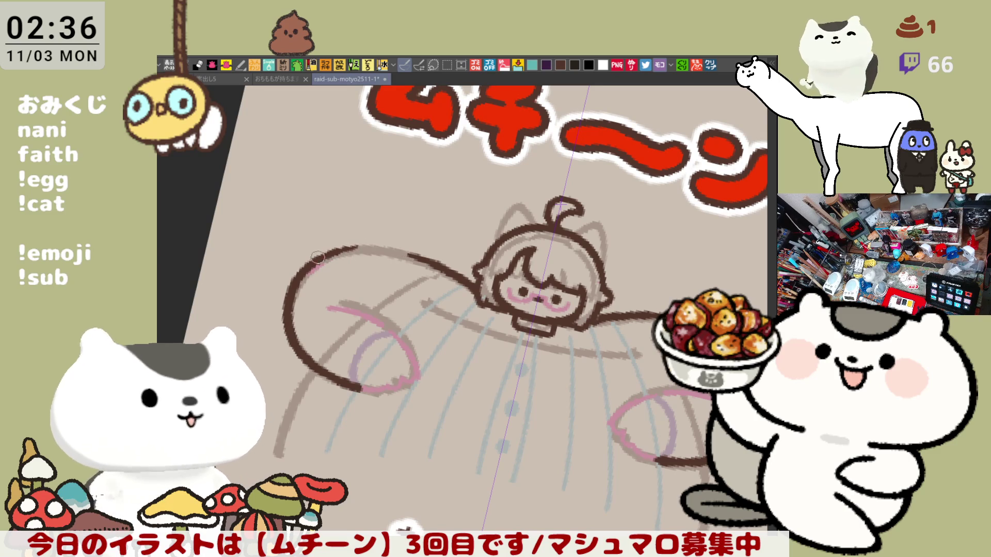
{"action": "key", "text": "ctrl+z"}
{"action": "left_click_drag", "start_coordinate": [313, 263], "coordinate": [370, 247]}
{"action": "key", "text": "ctrl+z"}
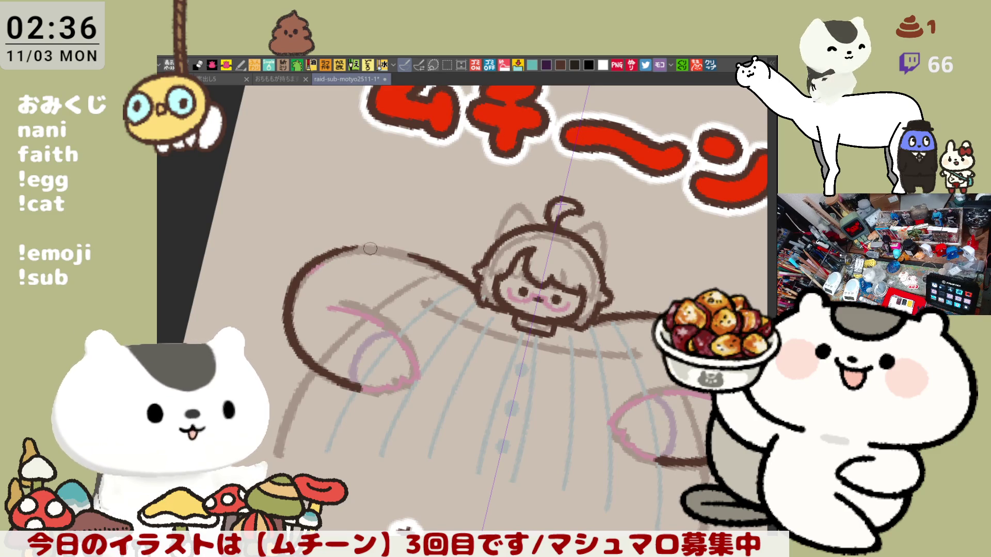
{"action": "left_click_drag", "start_coordinate": [311, 253], "coordinate": [371, 243]}
{"action": "key", "text": "ctrl+z"}
{"action": "mouse_move", "coordinate": [313, 261]}
{"action": "left_mouse_down"}
{"action": "mouse_move", "coordinate": [371, 243]}
{"action": "mouse_move", "coordinate": [405, 256]}
{"action": "left_mouse_up"}
{"action": "key", "text": "ctrl+z"}
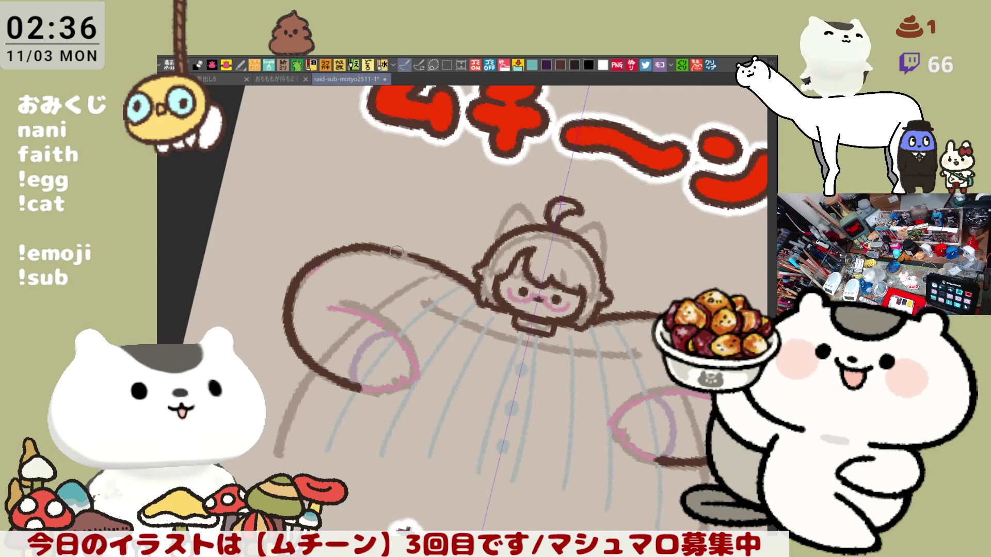
{"action": "key", "text": "ctrl+z"}
{"action": "left_click_drag", "start_coordinate": [305, 269], "coordinate": [411, 254]}
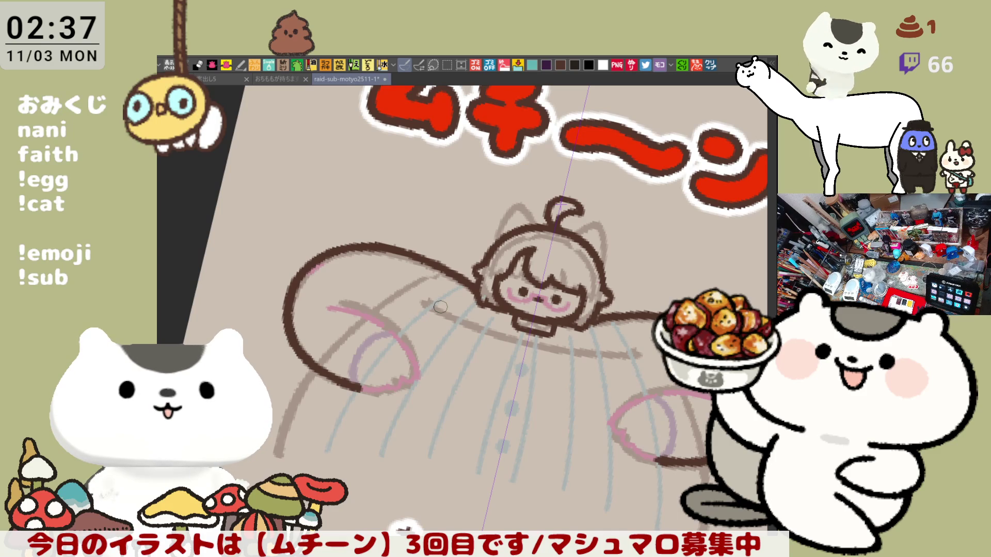
- Rotate the canvas to 0°, centre the figure with the もりーにょ text visible, and pick another brush
{"action": "left_click_drag", "start_coordinate": [560, 343], "coordinate": [571, 245]}
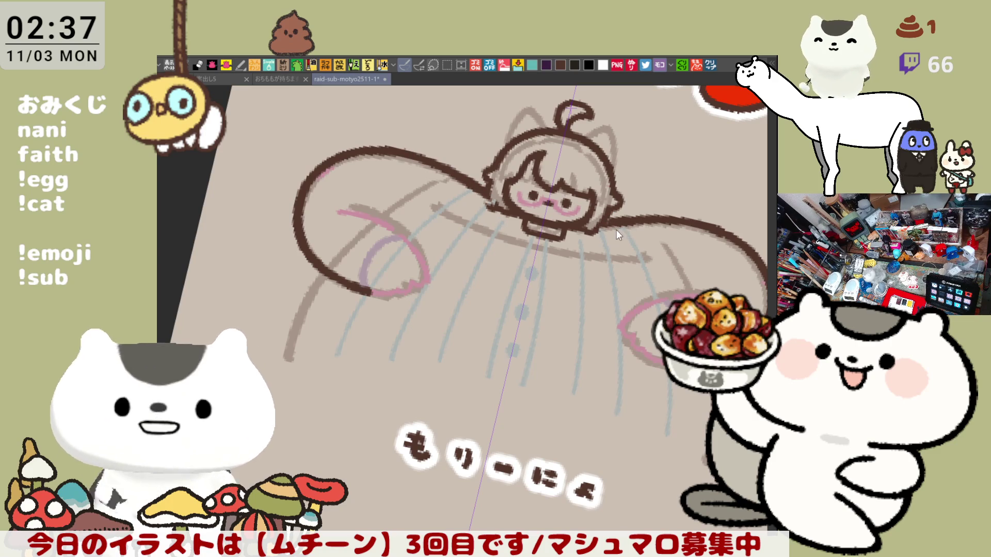
{"action": "left_click_drag", "start_coordinate": [607, 233], "coordinate": [459, 195]}
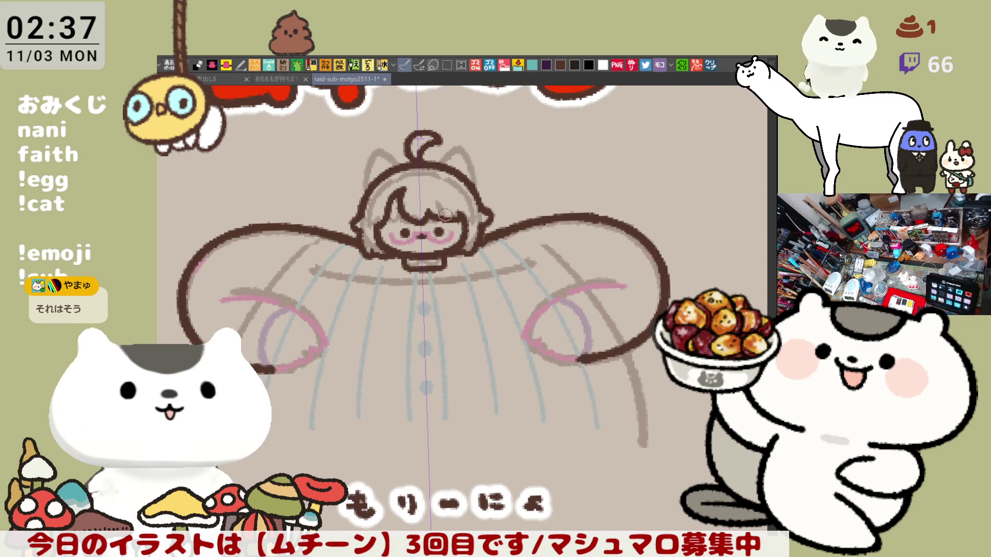
{"action": "left_click_drag", "start_coordinate": [398, 312], "coordinate": [398, 278]}
{"action": "scroll", "coordinate": [382, 281], "scroll_direction": "down", "scroll_amount": 1}
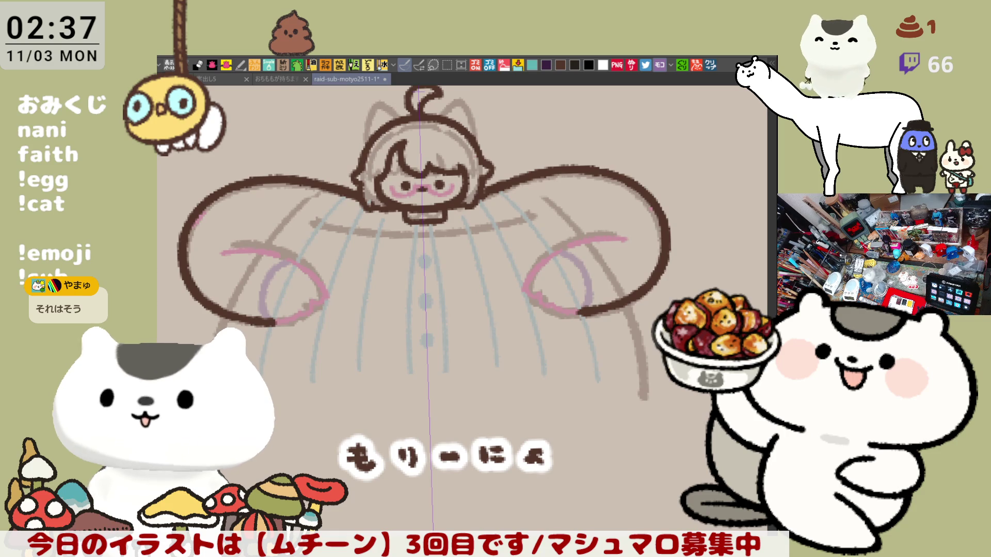
{"action": "left_click", "coordinate": [419, 65]}
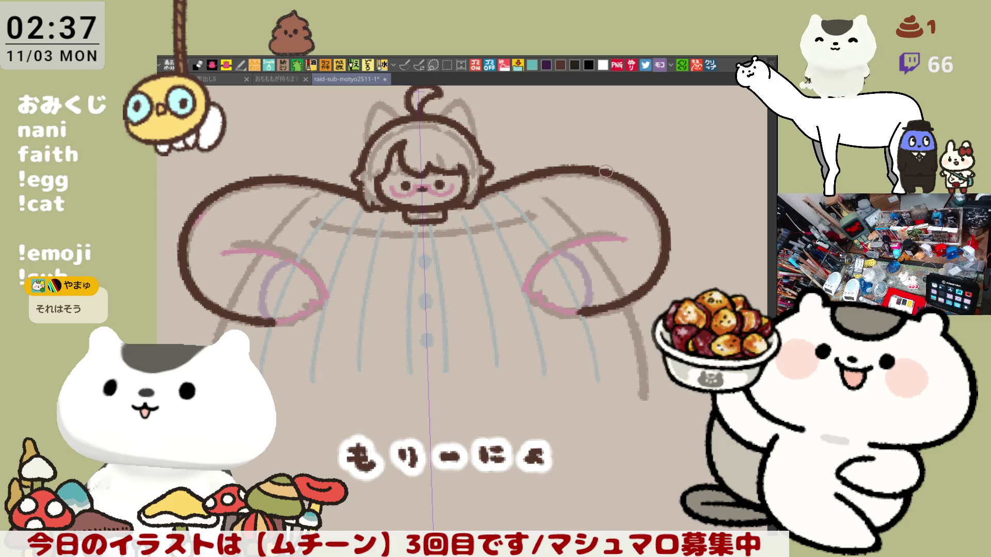
{"action": "left_click_drag", "start_coordinate": [500, 286], "coordinate": [448, 256]}
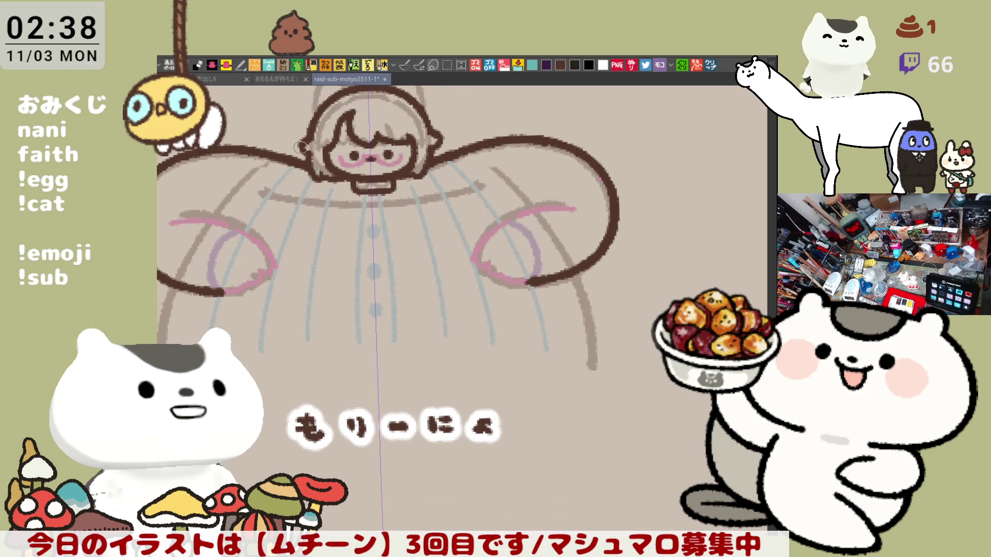
- Draw mirrored dark brown curls at both arm ends, bending each back inward toward the body
{"action": "left_click_drag", "start_coordinate": [310, 155], "coordinate": [392, 221]}
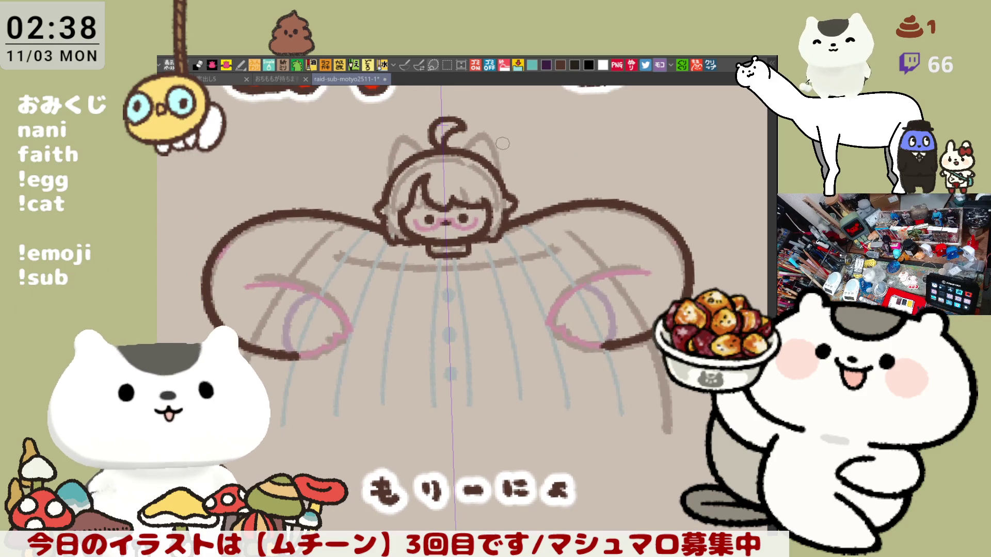
{"action": "left_click_drag", "start_coordinate": [467, 135], "coordinate": [542, 176]}
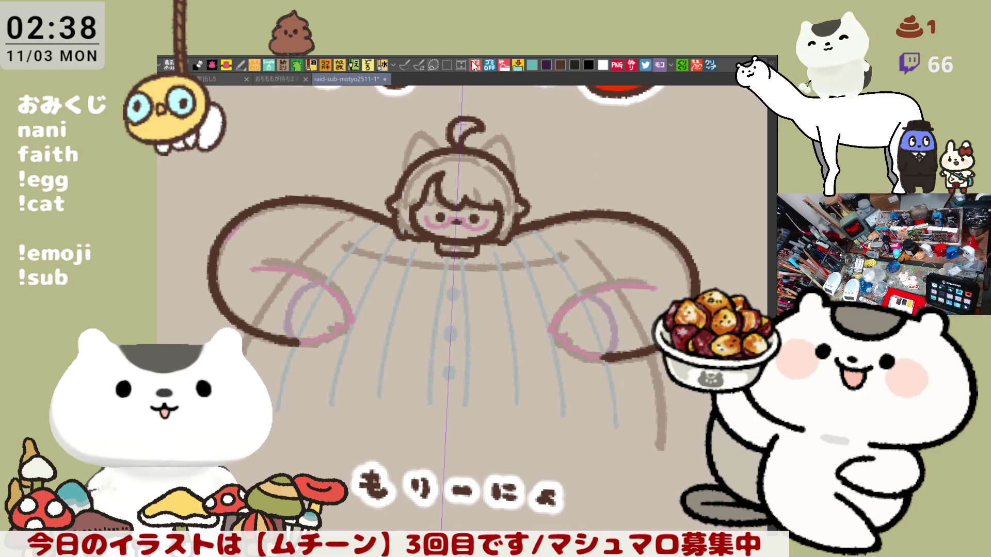
{"action": "mouse_move", "coordinate": [274, 246]}
{"action": "left_mouse_down"}
{"action": "mouse_move", "coordinate": [349, 298]}
{"action": "mouse_move", "coordinate": [287, 256]}
{"action": "mouse_move", "coordinate": [355, 317]}
{"action": "left_mouse_up"}
{"action": "key", "text": "ctrl+z"}
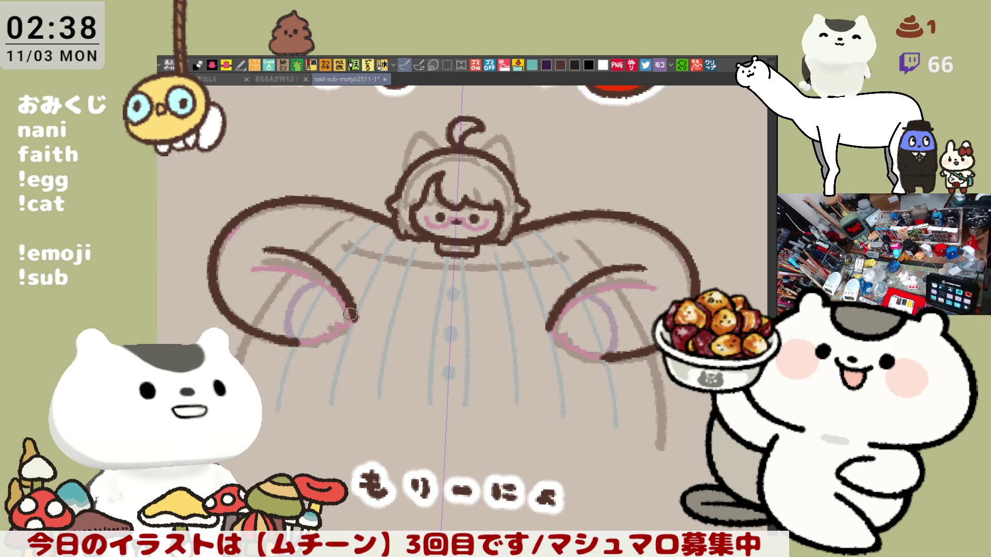
{"action": "mouse_move", "coordinate": [353, 313]}
{"action": "left_mouse_down"}
{"action": "mouse_move", "coordinate": [355, 325]}
{"action": "mouse_move", "coordinate": [313, 340]}
{"action": "mouse_move", "coordinate": [337, 330]}
{"action": "left_mouse_up"}
{"action": "key", "text": "ctrl+z"}
{"action": "scroll", "coordinate": [351, 336], "scroll_direction": "down", "scroll_amount": 3}
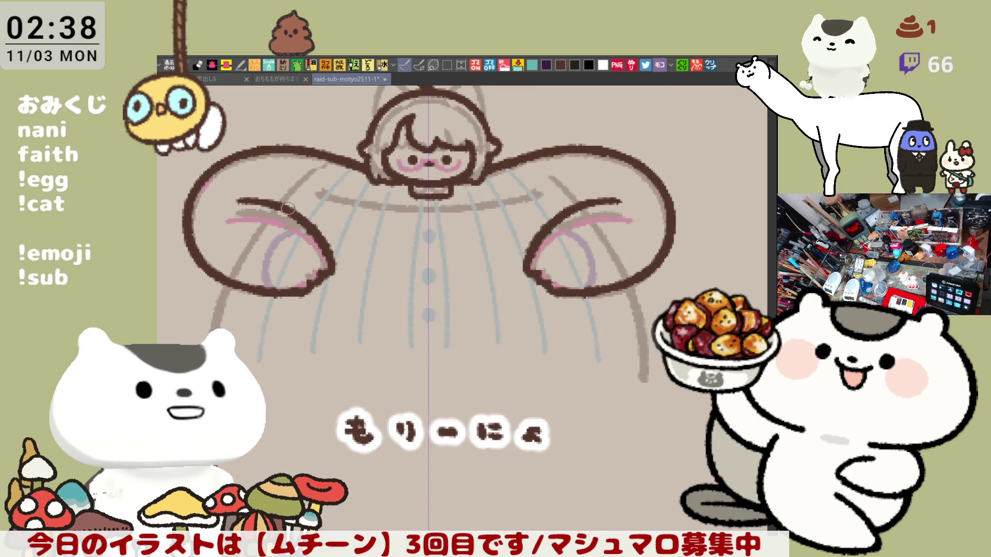
{"action": "left_click_drag", "start_coordinate": [305, 175], "coordinate": [270, 207]}
- Retry the short mirrored dark brown stroke on the upper arms several times
{"action": "key", "text": "ctrl+z"}
{"action": "left_click_drag", "start_coordinate": [307, 172], "coordinate": [274, 211]}
{"action": "key", "text": "ctrl+z"}
{"action": "left_click_drag", "start_coordinate": [305, 175], "coordinate": [272, 205]}
{"action": "key", "text": "ctrl+z"}
{"action": "key", "text": "ctrl+z"}
{"action": "left_click_drag", "start_coordinate": [307, 173], "coordinate": [268, 209]}
{"action": "key", "text": "ctrl+z"}
{"action": "left_click_drag", "start_coordinate": [311, 170], "coordinate": [267, 206]}
- Keep redrawing the mirrored upper arm stroke, extending the last attempt further down
{"action": "key", "text": "ctrl+z"}
{"action": "left_click_drag", "start_coordinate": [313, 171], "coordinate": [272, 209]}
{"action": "key", "text": "ctrl+z"}
{"action": "left_click_drag", "start_coordinate": [307, 172], "coordinate": [273, 208]}
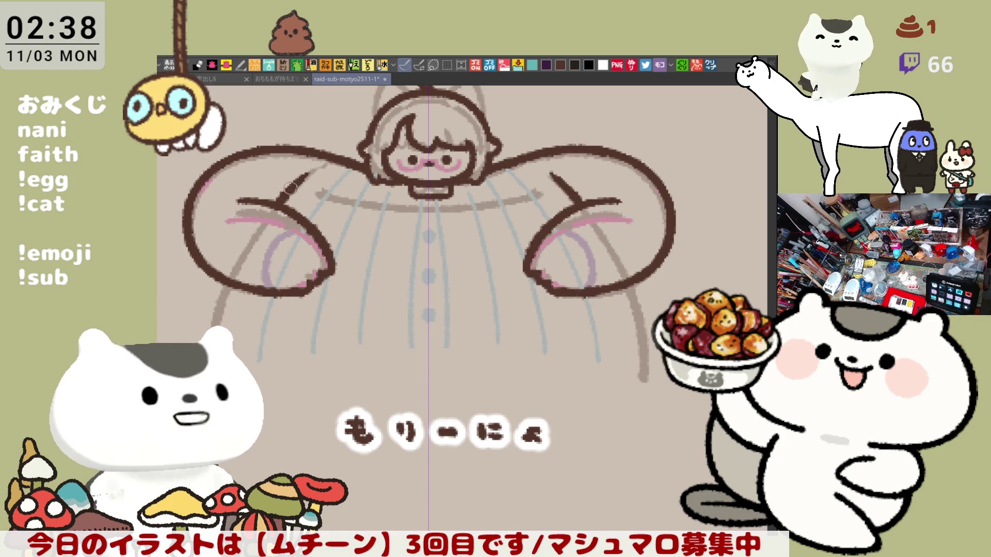
{"action": "key", "text": "ctrl+z"}
{"action": "left_click_drag", "start_coordinate": [309, 170], "coordinate": [274, 202]}
{"action": "key", "text": "ctrl+z"}
{"action": "mouse_move", "coordinate": [312, 170]}
{"action": "left_mouse_down"}
{"action": "mouse_move", "coordinate": [283, 190]}
{"action": "mouse_move", "coordinate": [228, 295]}
{"action": "left_mouse_up"}
{"action": "key", "text": "ctrl+z"}
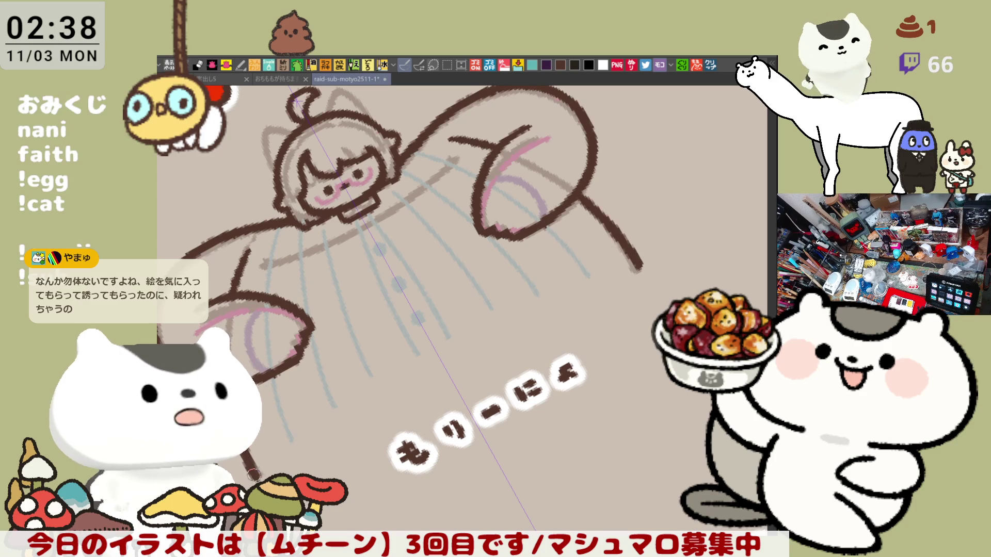
- Try a curve on the lower right arm, then reset the canvas rotation upright
{"action": "left_click_drag", "start_coordinate": [228, 387], "coordinate": [262, 480]}
{"action": "key", "text": "ctrl+z"}
{"action": "key", "text": "ctrl+at"}
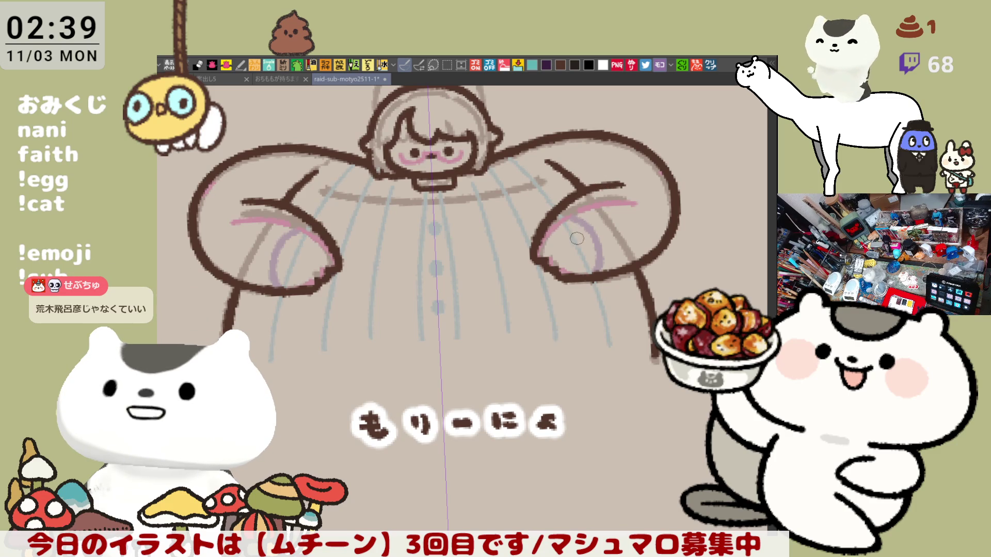
- Draw a mirrored inner curve inside both hands, retrying the stroke several times
{"action": "left_click_drag", "start_coordinate": [548, 210], "coordinate": [598, 285]}
{"action": "key", "text": "ctrl+z"}
{"action": "left_click_drag", "start_coordinate": [551, 211], "coordinate": [589, 277]}
{"action": "key", "text": "ctrl+z"}
{"action": "mouse_move", "coordinate": [548, 207]}
{"action": "left_mouse_down"}
{"action": "mouse_move", "coordinate": [590, 287]}
{"action": "mouse_move", "coordinate": [594, 267]}
{"action": "mouse_move", "coordinate": [588, 287]}
{"action": "left_mouse_up"}
{"action": "key", "text": "ctrl+z"}
{"action": "key", "text": "ctrl+z"}
{"action": "left_click_drag", "start_coordinate": [549, 211], "coordinate": [594, 284]}
- Try further inner hand curves toward the palm, then save the raid-sub-motyo2511-1 drawing
{"action": "key", "text": "ctrl+z"}
{"action": "left_click_drag", "start_coordinate": [558, 221], "coordinate": [596, 284]}
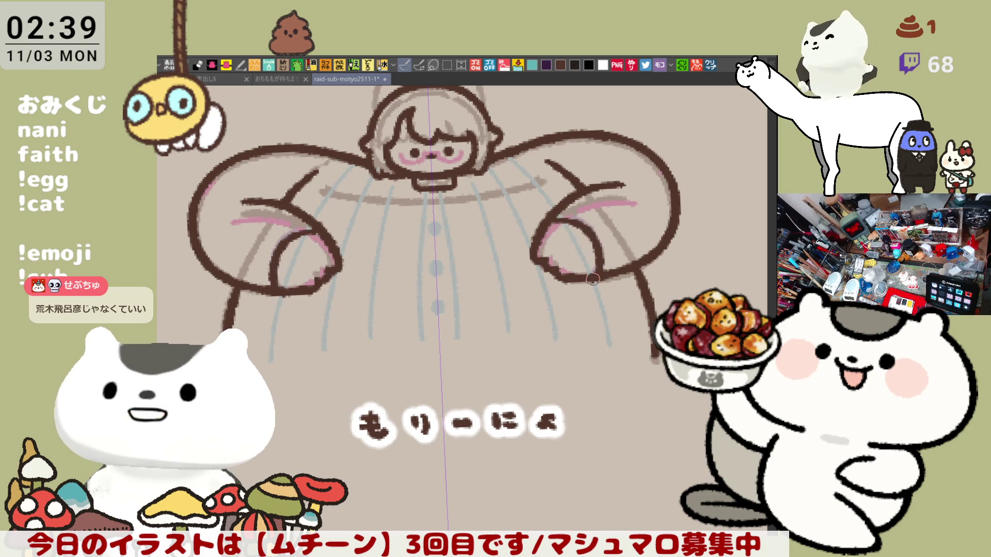
{"action": "key", "text": "ctrl+z"}
{"action": "mouse_move", "coordinate": [556, 212]}
{"action": "left_mouse_down"}
{"action": "mouse_move", "coordinate": [593, 239]}
{"action": "mouse_move", "coordinate": [588, 284]}
{"action": "left_mouse_up"}
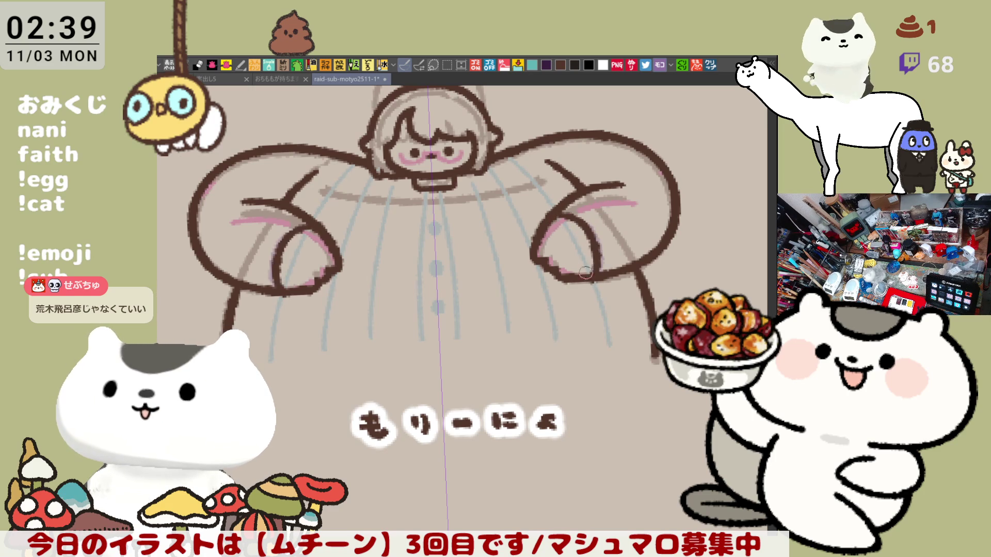
{"action": "key", "text": "ctrl+z"}
{"action": "left_click_drag", "start_coordinate": [546, 221], "coordinate": [591, 285]}
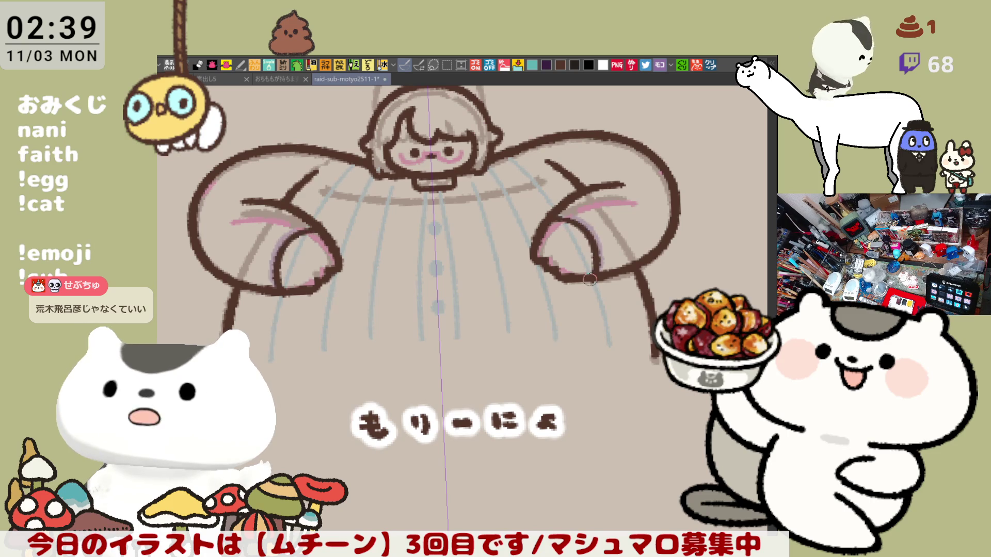
{"action": "key", "text": "ctrl+z"}
{"action": "key", "text": "ctrl+s"}
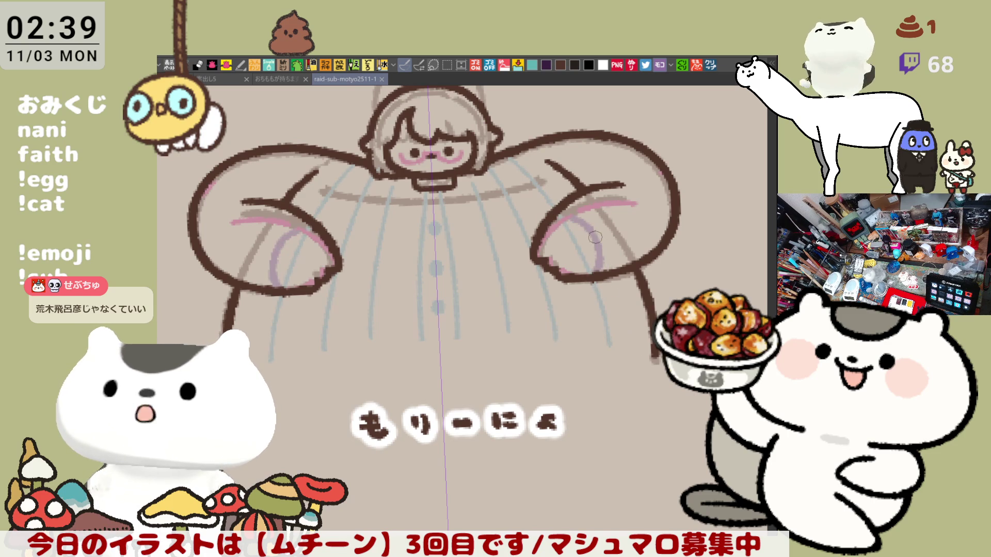
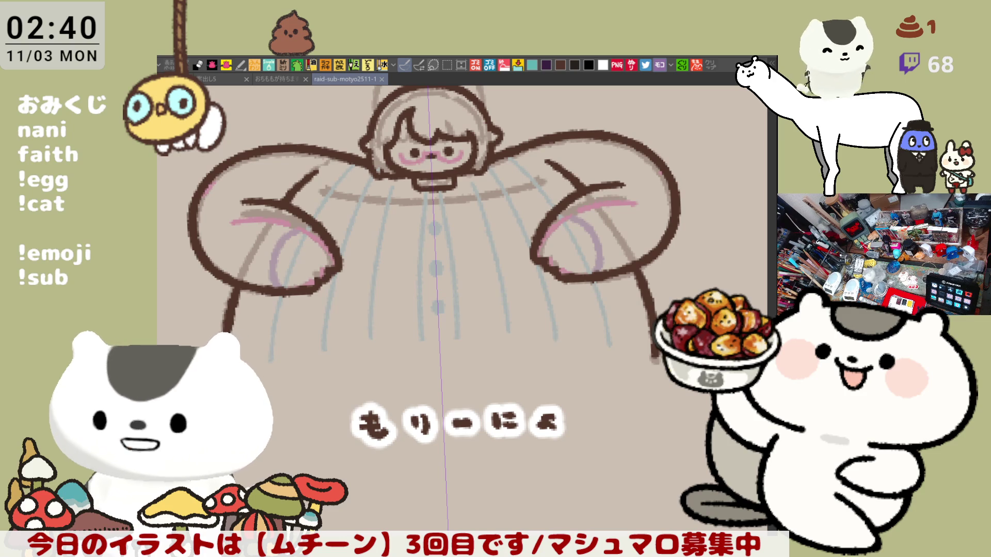
- With the Pen, ink the right sleeve's inner edge in dark brown, redrawing it once
{"action": "scroll", "coordinate": [553, 361], "scroll_direction": "down", "scroll_amount": 2}
{"action": "scroll", "coordinate": [553, 352], "scroll_direction": "up", "scroll_amount": 2}
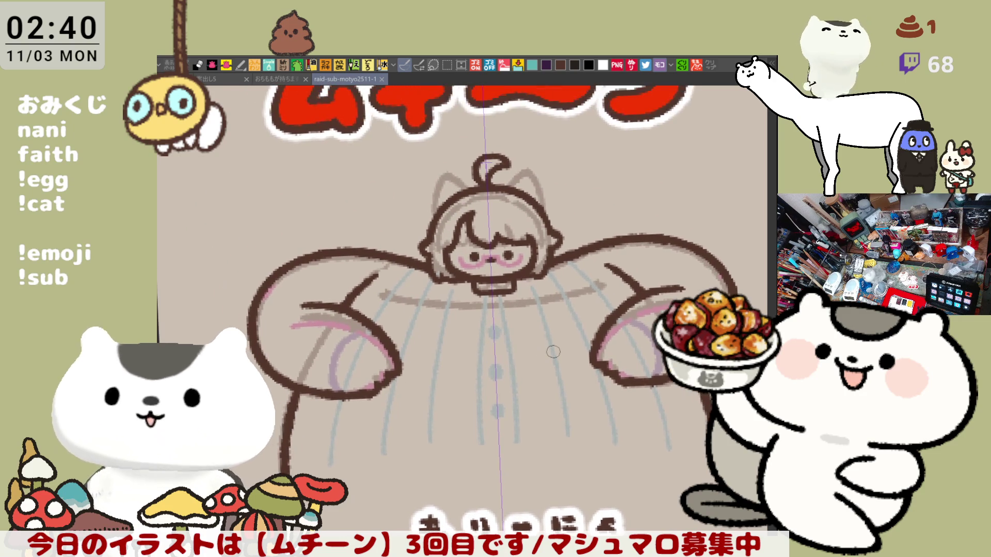
{"action": "scroll", "coordinate": [553, 351], "scroll_direction": "up", "scroll_amount": 3}
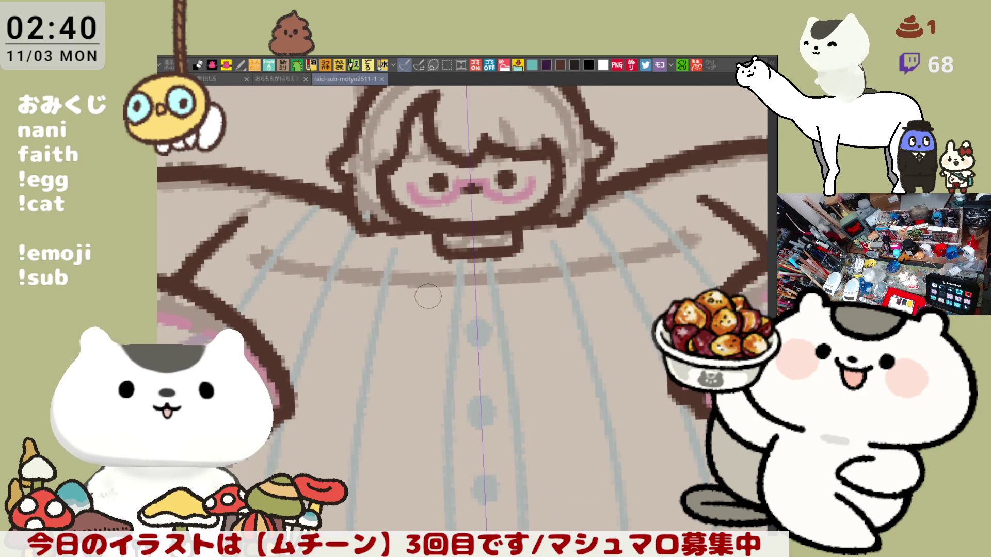
{"action": "scroll", "coordinate": [428, 296], "scroll_direction": "up", "scroll_amount": 3}
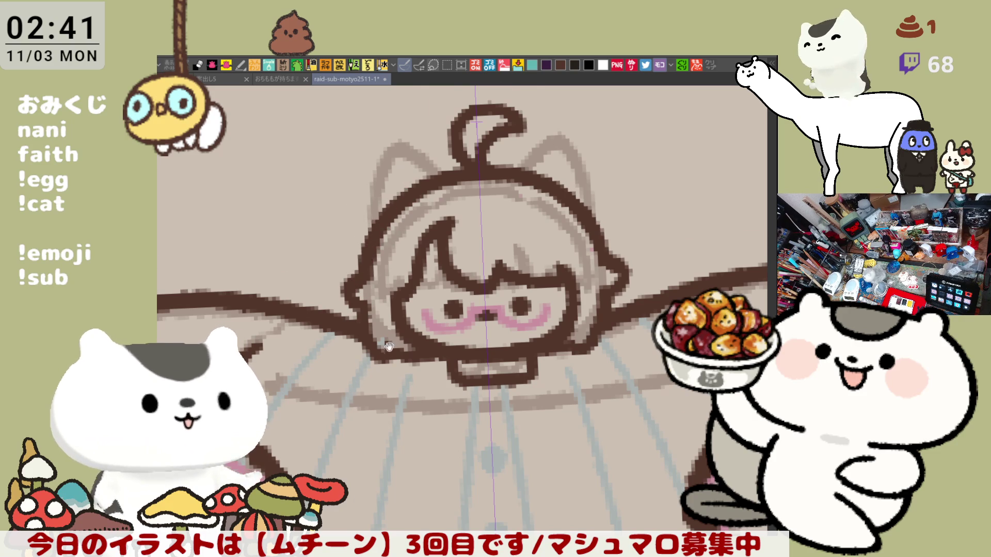
{"action": "left_click_drag", "start_coordinate": [387, 333], "coordinate": [341, 245]}
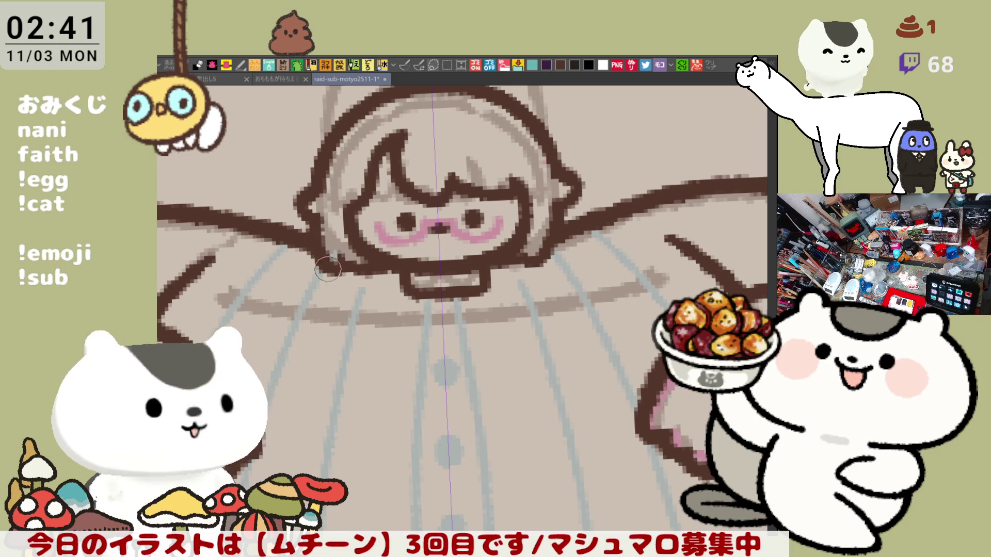
{"action": "left_click_drag", "start_coordinate": [422, 285], "coordinate": [347, 300]}
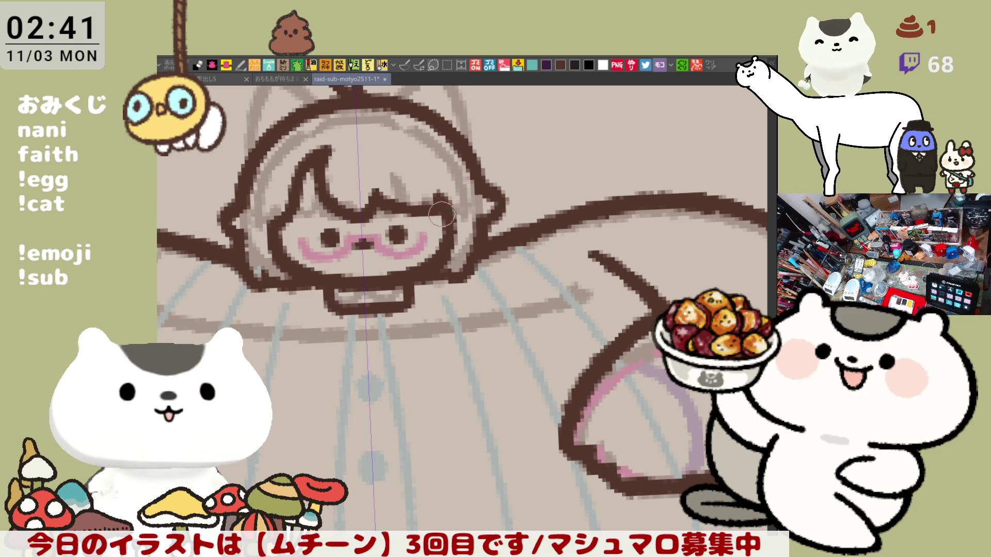
{"action": "left_click_drag", "start_coordinate": [447, 223], "coordinate": [522, 241]}
{"action": "left_click_drag", "start_coordinate": [470, 269], "coordinate": [498, 282]}
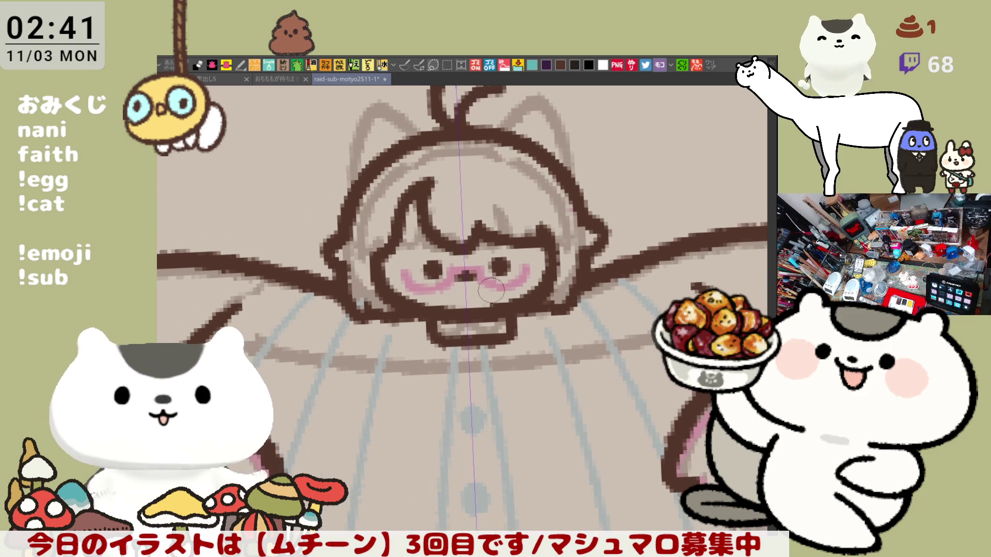
{"action": "scroll", "coordinate": [477, 321], "scroll_direction": "down", "scroll_amount": 5}
{"action": "scroll", "coordinate": [584, 314], "scroll_direction": "up", "scroll_amount": 2}
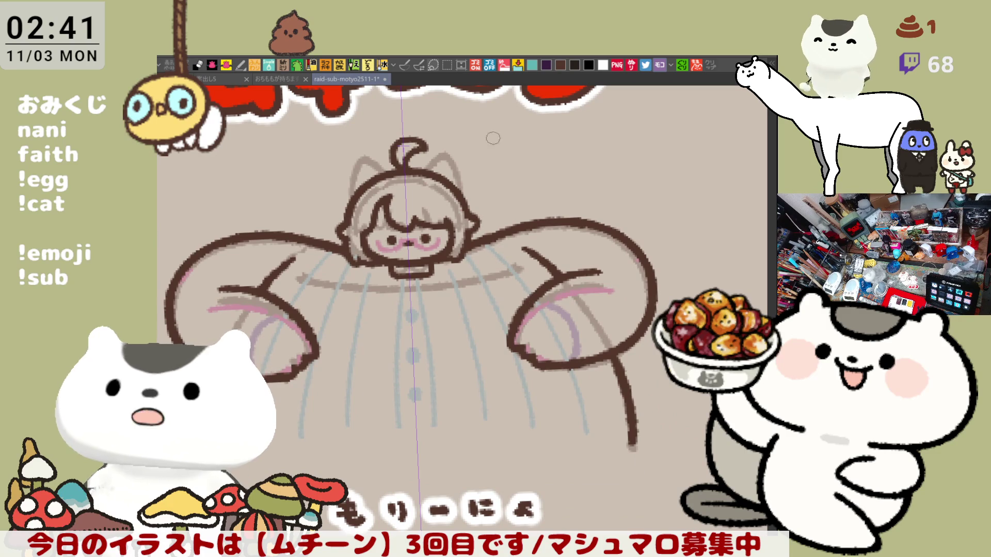
{"action": "left_click", "coordinate": [404, 65]}
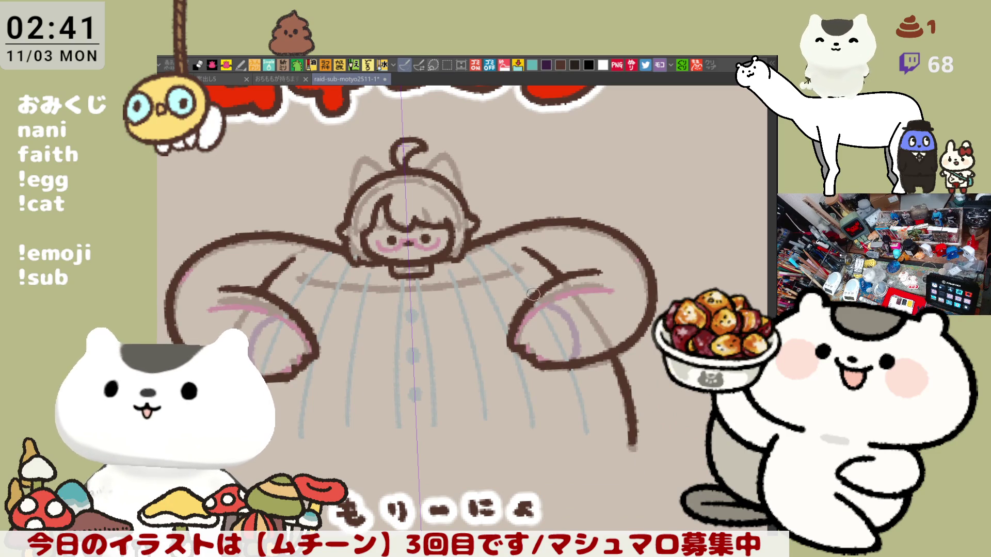
{"action": "mouse_move", "coordinate": [532, 301]}
{"action": "left_mouse_down"}
{"action": "mouse_move", "coordinate": [572, 322]}
{"action": "mouse_move", "coordinate": [566, 348]}
{"action": "left_mouse_up"}
{"action": "key", "text": "ctrl+z"}
{"action": "left_click_drag", "start_coordinate": [537, 302], "coordinate": [570, 364]}
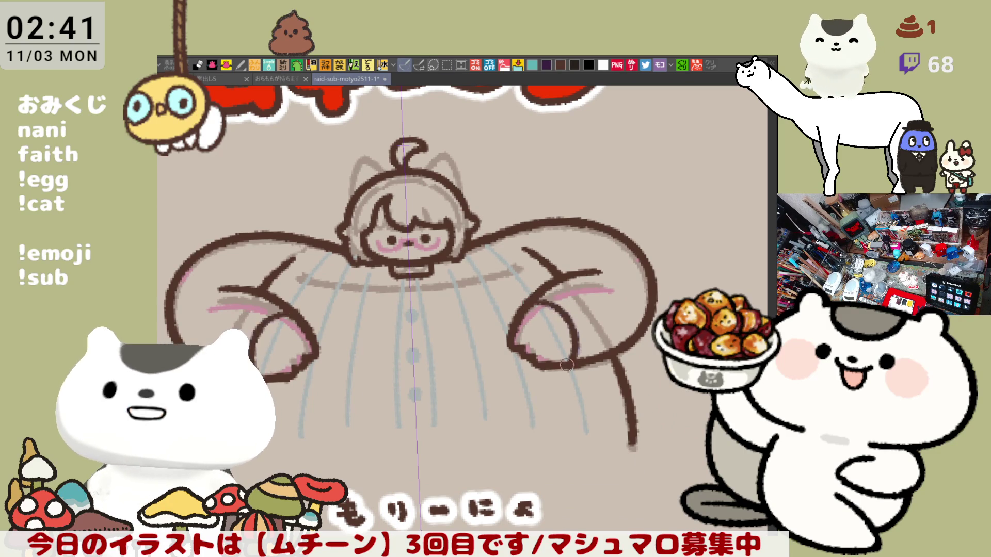
- Reset the canvas rotation to upright and restore the inner arm strokes at the collar
{"action": "left_click_drag", "start_coordinate": [572, 331], "coordinate": [583, 248]}
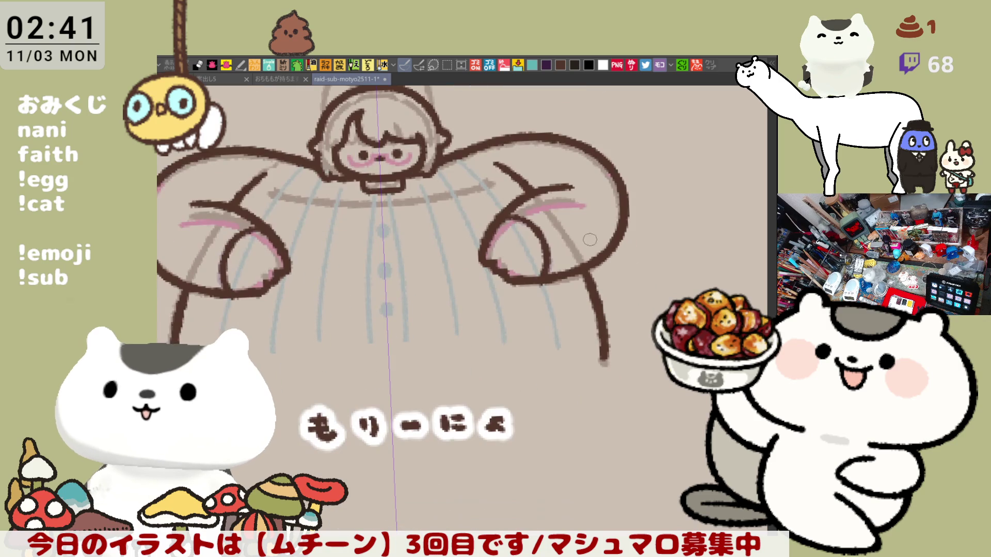
{"action": "left_click_drag", "start_coordinate": [547, 290], "coordinate": [578, 325]}
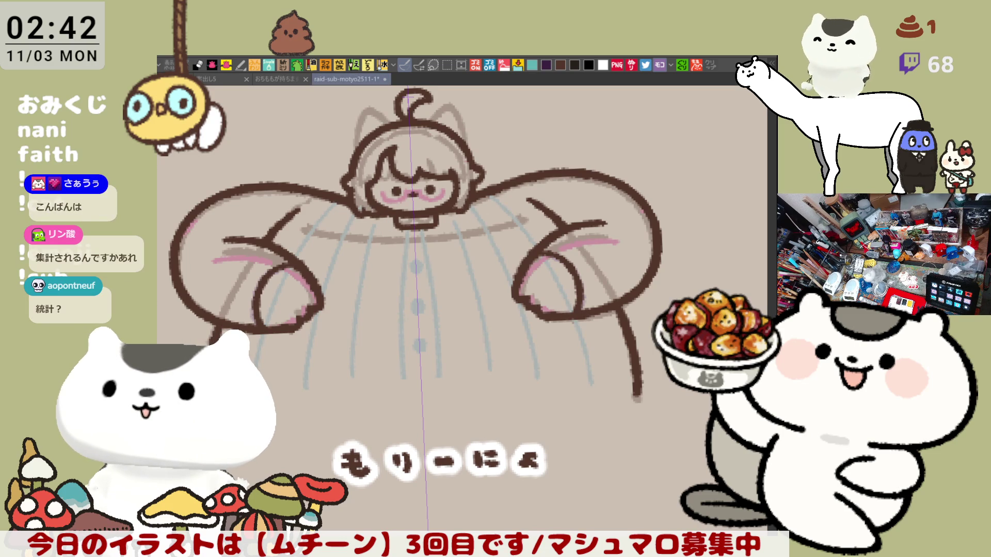
{"action": "key", "text": "ctrl+0"}
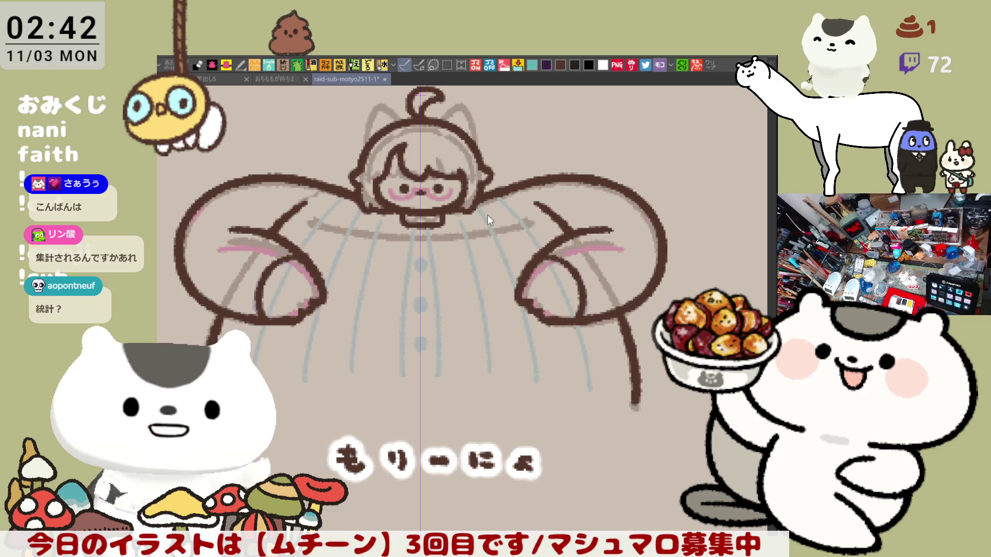
{"action": "key", "text": "ctrl+z"}
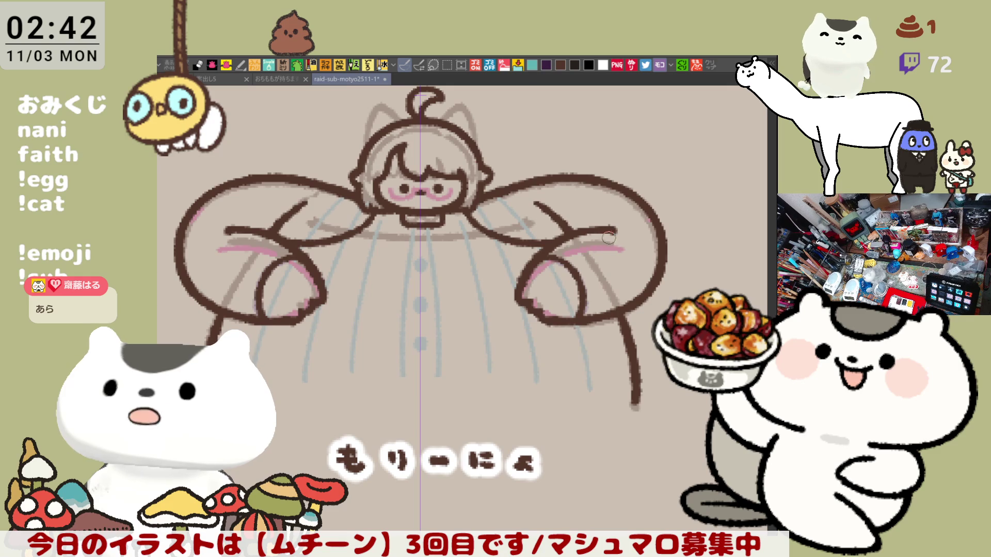
{"action": "left_click_drag", "start_coordinate": [545, 274], "coordinate": [572, 272]}
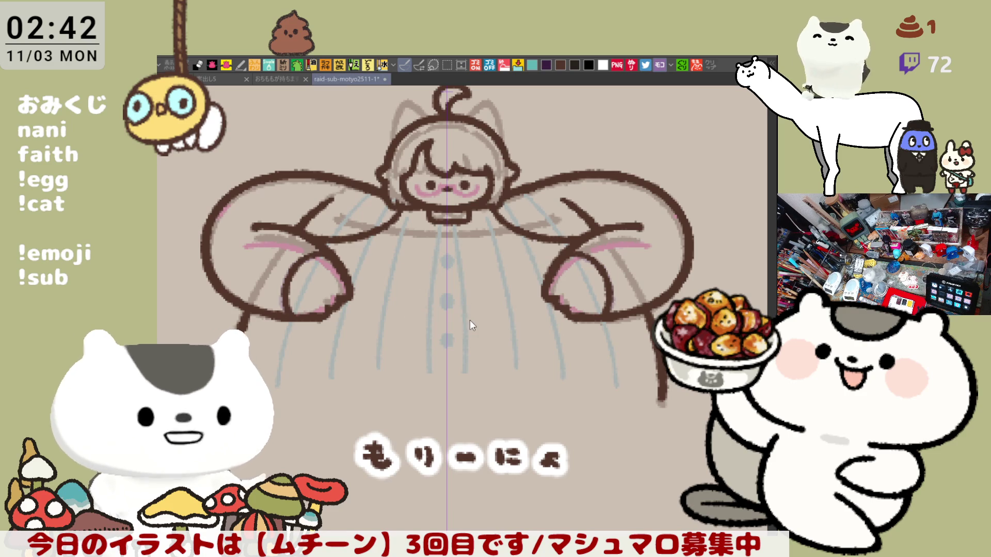
{"action": "scroll", "coordinate": [469, 320], "scroll_direction": "up", "scroll_amount": 1}
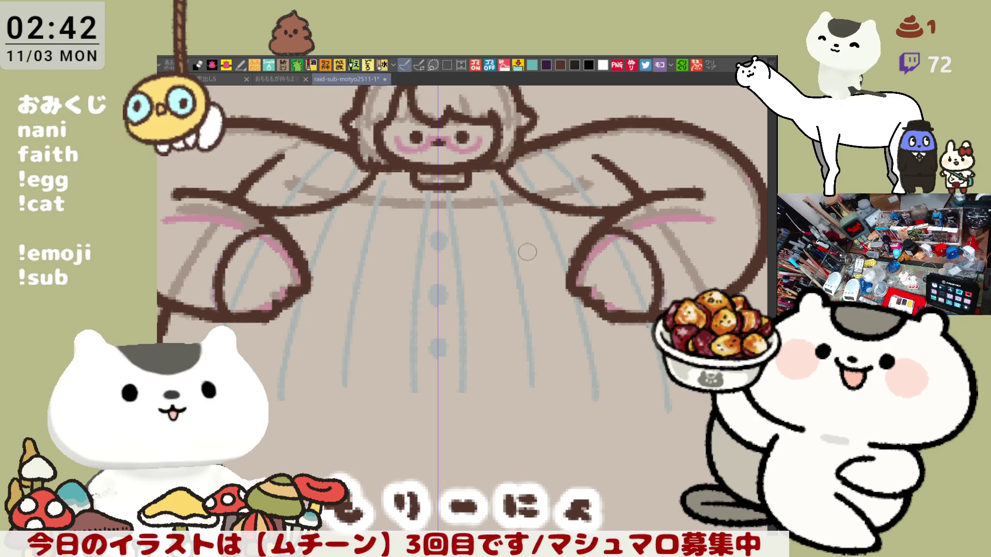
- Try several curved strokes down the left arm, varying their length toward the body
{"action": "scroll", "coordinate": [494, 255], "scroll_direction": "right", "scroll_amount": 5}
{"action": "left_click_drag", "start_coordinate": [429, 215], "coordinate": [498, 270]}
{"action": "key", "text": "ctrl+z"}
{"action": "left_click_drag", "start_coordinate": [430, 213], "coordinate": [505, 309]}
{"action": "key", "text": "ctrl+z"}
{"action": "mouse_move", "coordinate": [430, 212]}
{"action": "left_mouse_down"}
{"action": "mouse_move", "coordinate": [446, 227]}
{"action": "mouse_move", "coordinate": [489, 333]}
{"action": "mouse_move", "coordinate": [452, 230]}
{"action": "mouse_move", "coordinate": [490, 319]}
{"action": "left_mouse_up"}
{"action": "key", "text": "ctrl+z"}
{"action": "scroll", "coordinate": [490, 319], "scroll_direction": "down", "scroll_amount": 2}
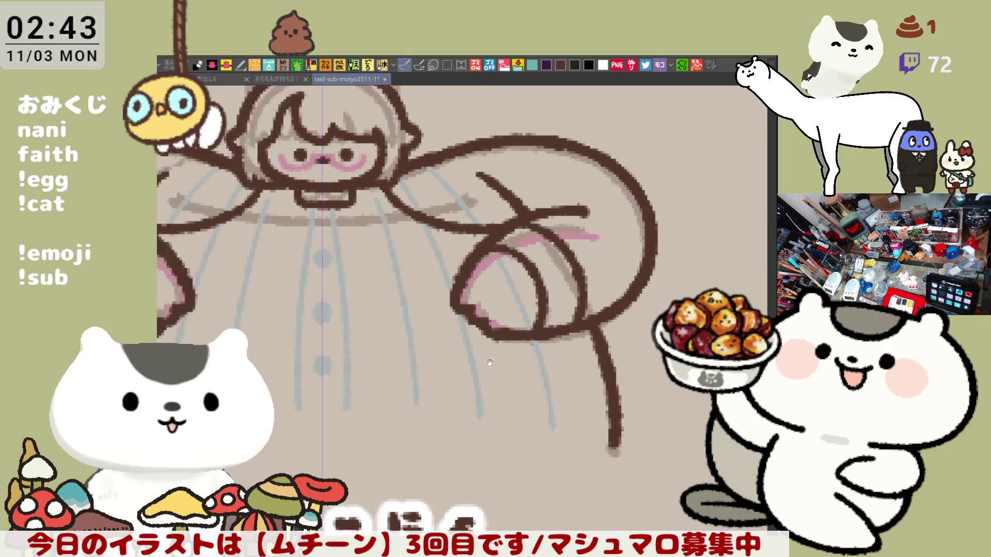
- Draw the mirrored diagonal stroke on the right arm, redrawing it until it looks clean
{"action": "left_click_drag", "start_coordinate": [632, 223], "coordinate": [686, 273]}
{"action": "key", "text": "ctrl+z"}
{"action": "key", "text": "ctrl+z"}
{"action": "mouse_move", "coordinate": [629, 222]}
{"action": "left_mouse_down"}
{"action": "mouse_move", "coordinate": [684, 271]}
{"action": "mouse_move", "coordinate": [694, 298]}
{"action": "left_mouse_up"}
{"action": "key", "text": "ctrl+z"}
{"action": "key", "text": "ctrl+z"}
{"action": "left_click_drag", "start_coordinate": [623, 221], "coordinate": [692, 292]}
{"action": "key", "text": "ctrl+z"}
{"action": "left_click_drag", "start_coordinate": [614, 220], "coordinate": [695, 298]}
{"action": "key", "text": "ctrl+z"}
{"action": "left_click_drag", "start_coordinate": [612, 216], "coordinate": [691, 297]}
{"action": "key", "text": "ctrl+z"}
{"action": "left_click_drag", "start_coordinate": [606, 212], "coordinate": [694, 299]}
{"action": "key", "text": "ctrl+z"}
{"action": "key", "text": "ctrl+z"}
{"action": "mouse_move", "coordinate": [606, 211]}
{"action": "left_mouse_down"}
{"action": "mouse_move", "coordinate": [691, 260]}
{"action": "mouse_move", "coordinate": [697, 298]}
{"action": "mouse_move", "coordinate": [724, 296]}
{"action": "left_mouse_up"}
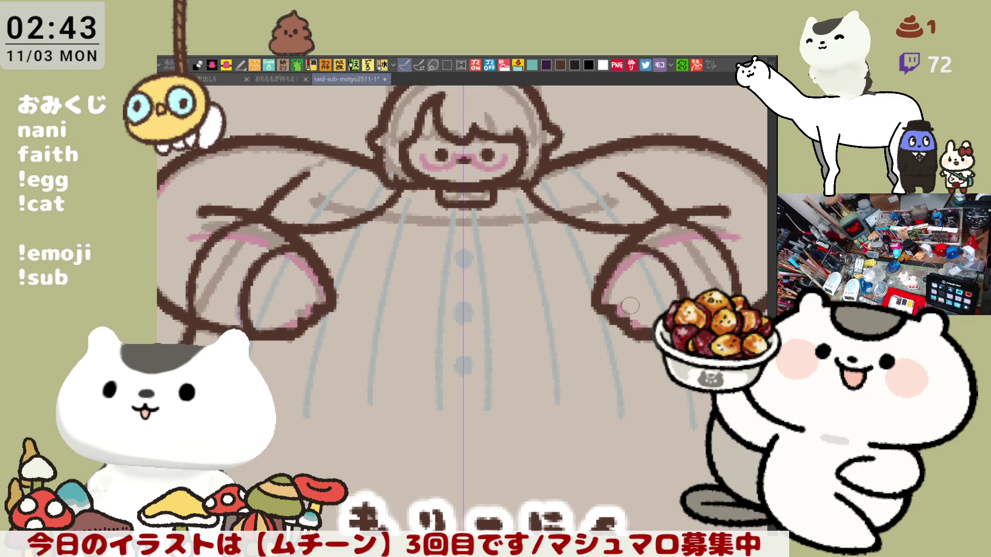
{"action": "left_click_drag", "start_coordinate": [639, 275], "coordinate": [539, 286]}
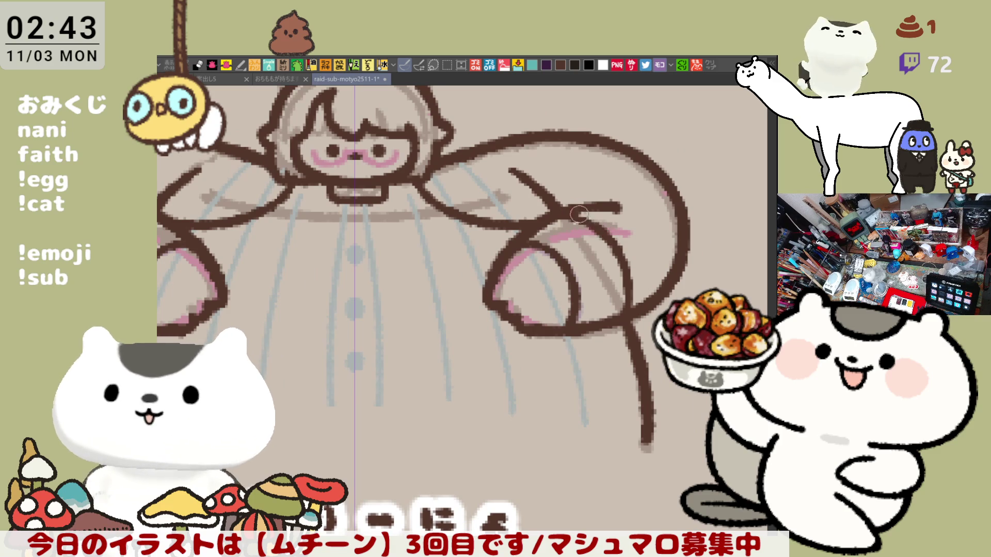
{"action": "scroll", "coordinate": [573, 227], "scroll_direction": "down", "scroll_amount": 5}
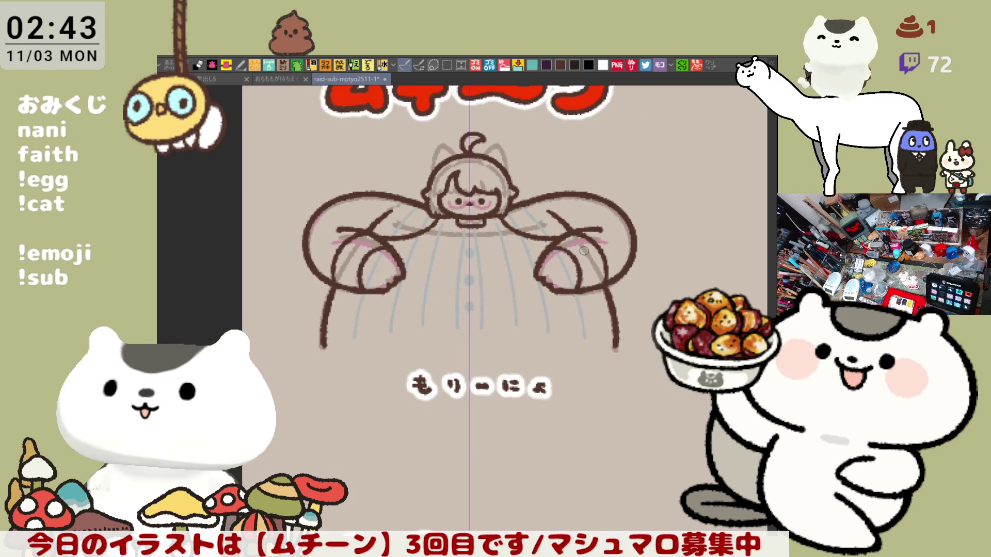
{"action": "scroll", "coordinate": [534, 252], "scroll_direction": "down", "scroll_amount": 3}
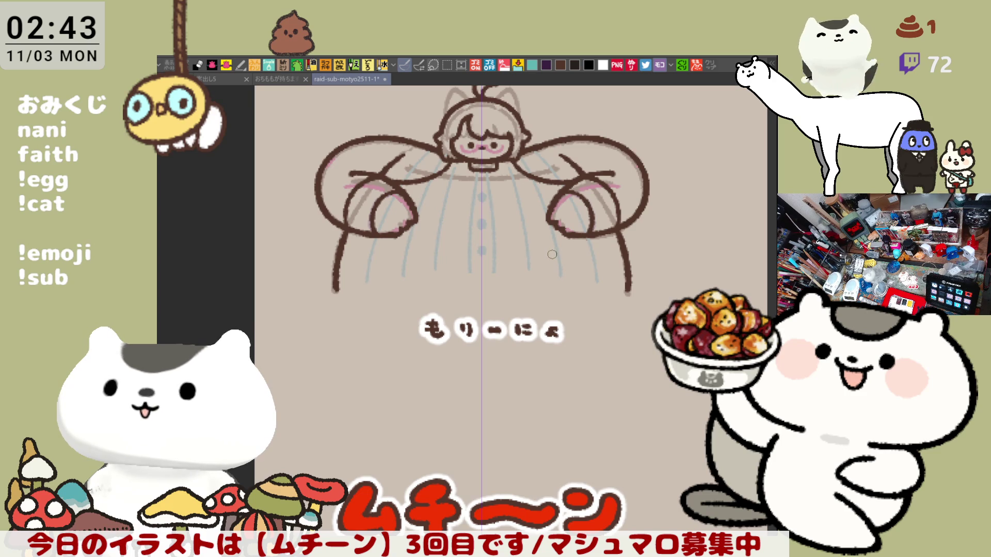
{"action": "scroll", "coordinate": [533, 267], "scroll_direction": "up", "scroll_amount": 2}
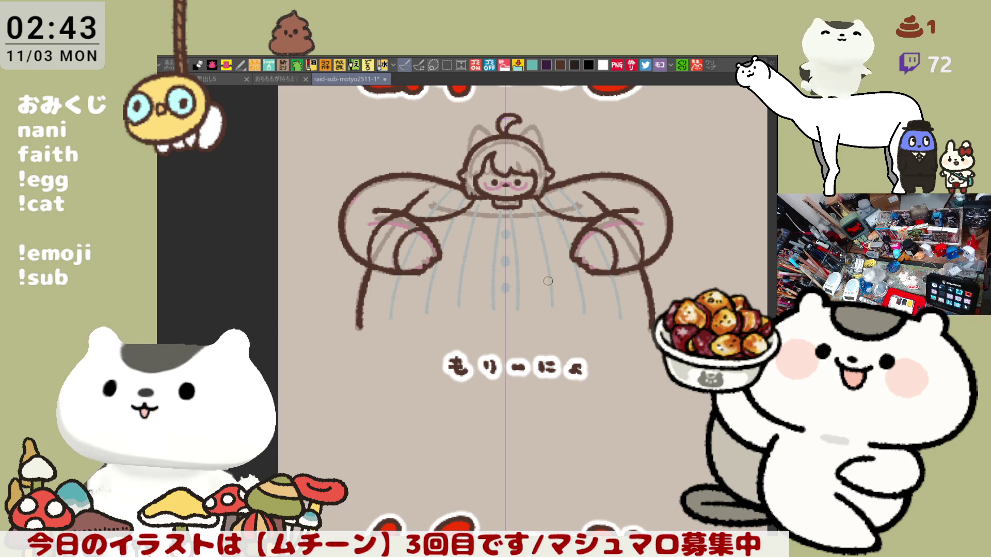
{"action": "left_click_drag", "start_coordinate": [554, 279], "coordinate": [531, 321]}
{"action": "scroll", "coordinate": [518, 320], "scroll_direction": "up", "scroll_amount": 3}
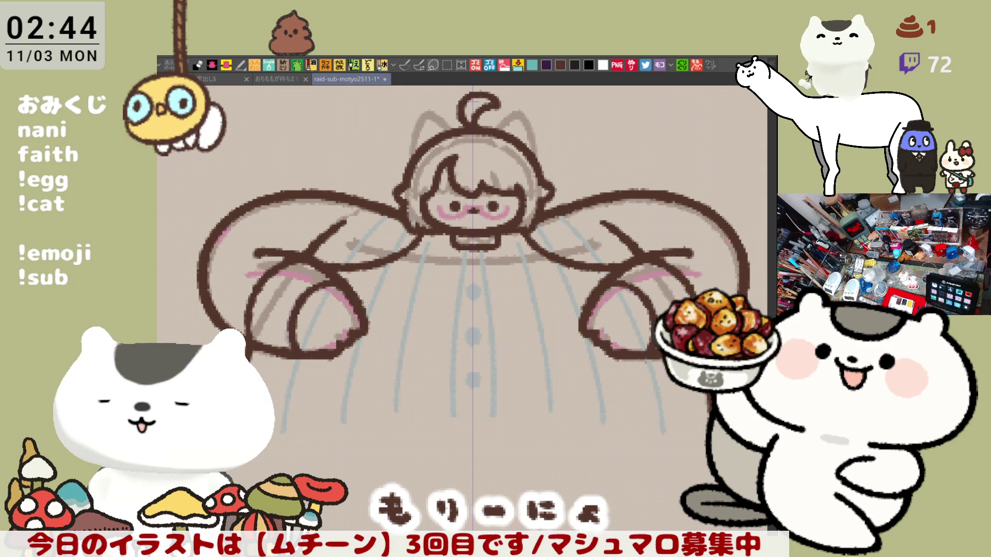
{"action": "key", "text": "p"}
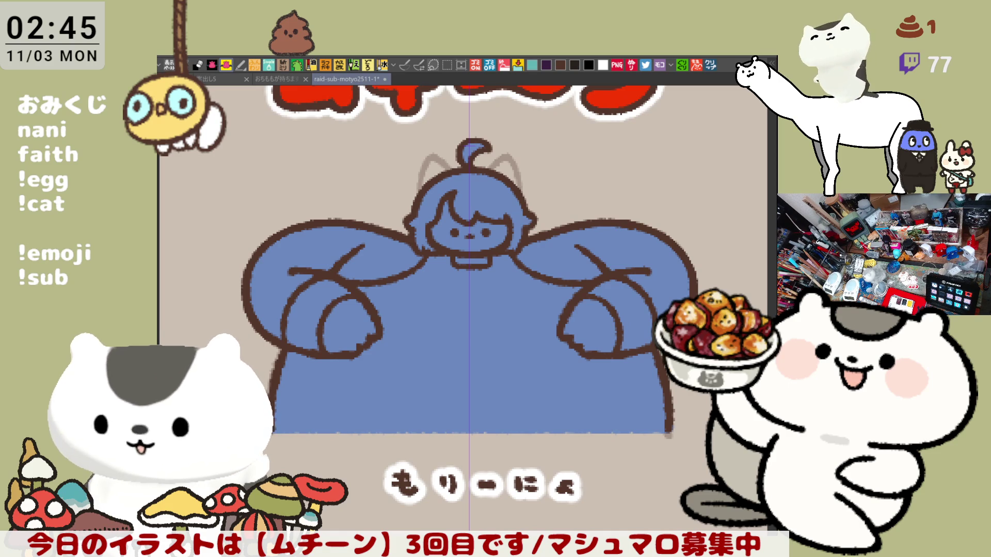
- Switch to the drawing brush with the P shortcut
{"action": "key", "text": "p"}
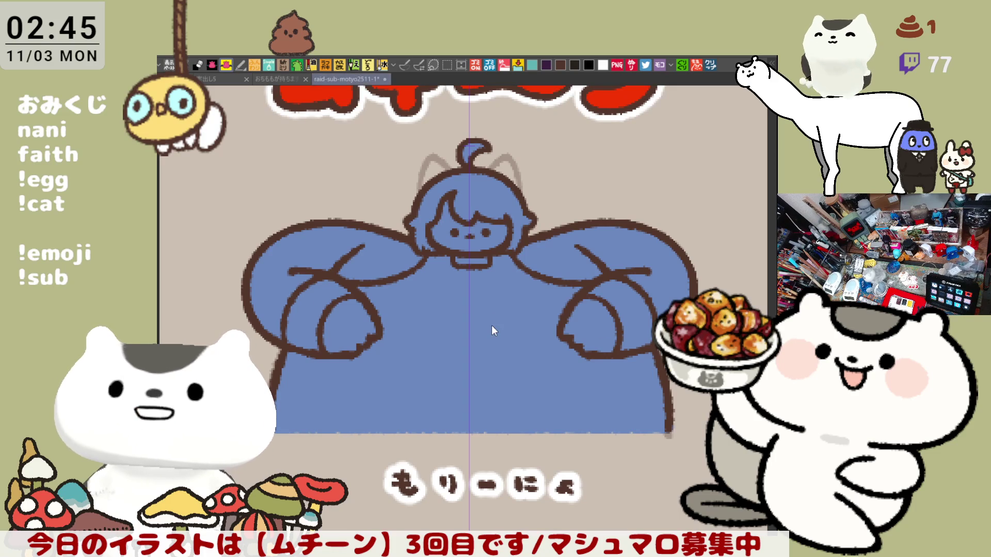
- Fill the right and left arm areas with cream
{"action": "scroll", "coordinate": [431, 309], "scroll_direction": "down", "scroll_amount": 4}
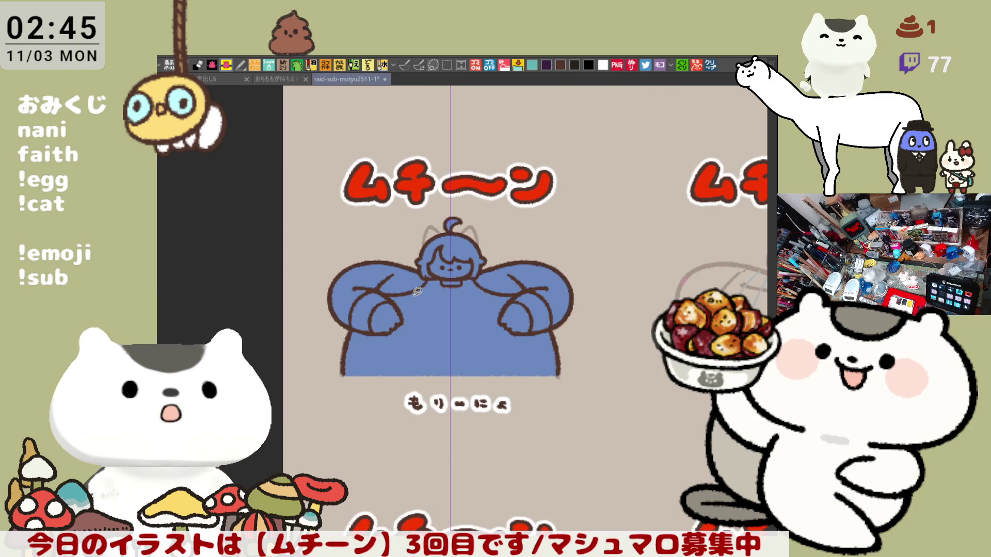
{"action": "scroll", "coordinate": [418, 291], "scroll_direction": "up", "scroll_amount": 2}
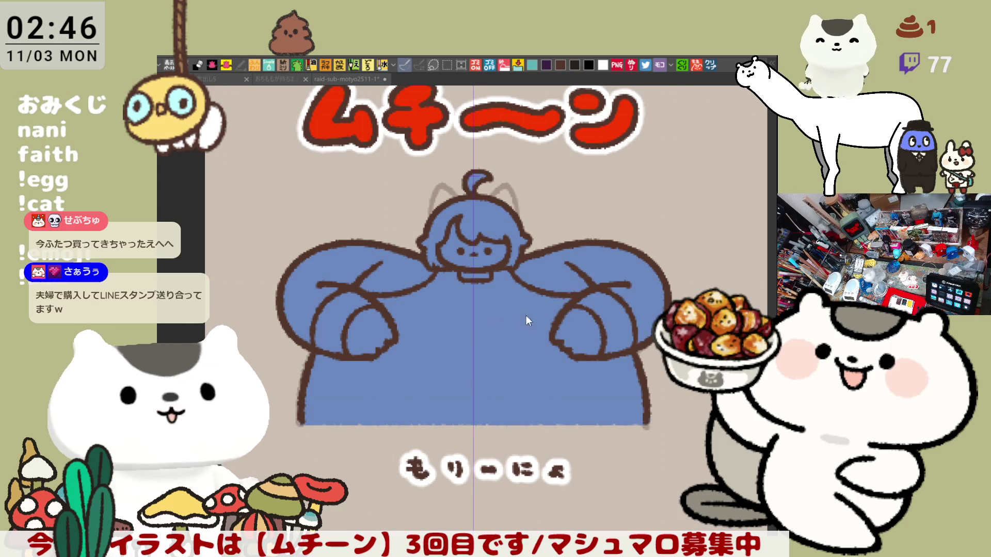
{"action": "left_click", "coordinate": [553, 273]}
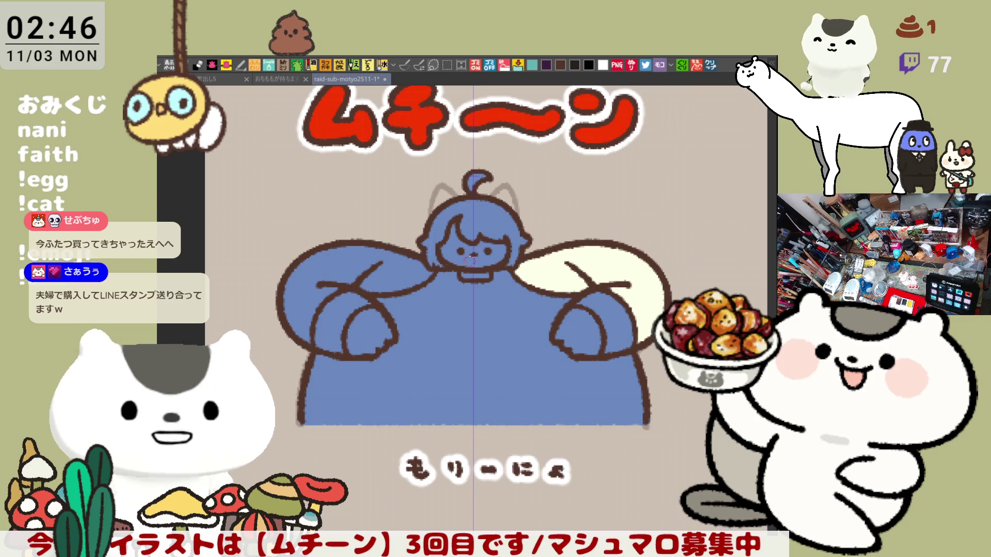
{"action": "left_click", "coordinate": [340, 265]}
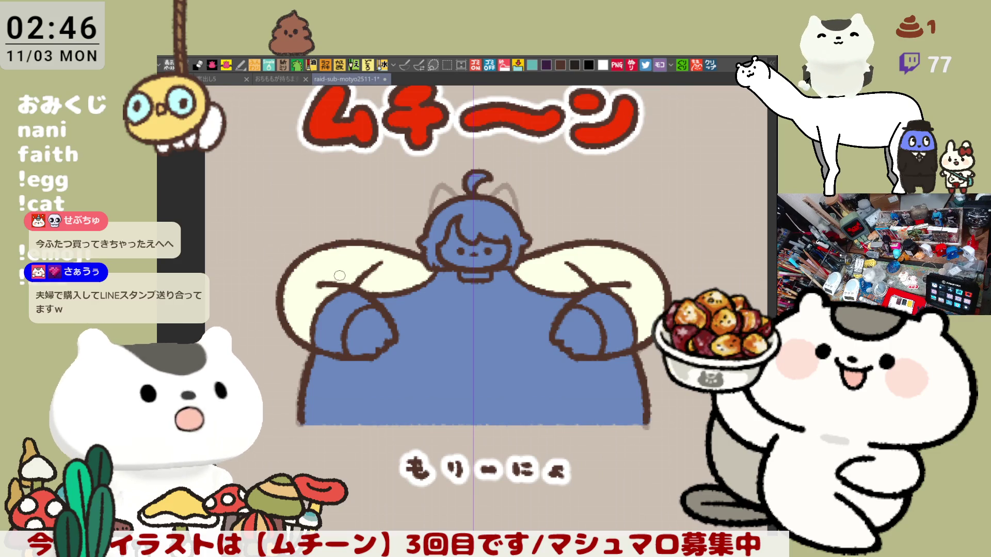
- Fill the hair and the ahoge's curl with cyan
{"action": "key", "text": "p"}
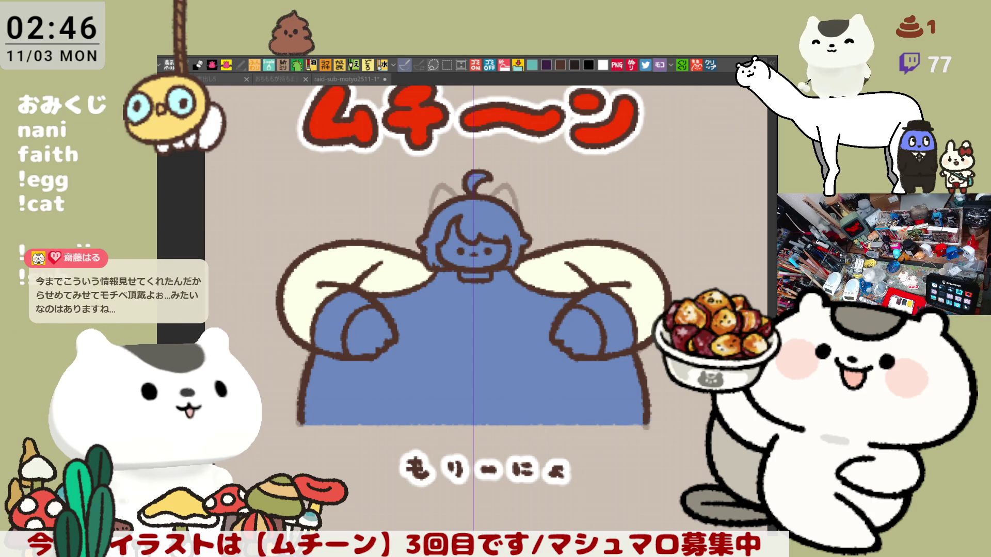
{"action": "left_click", "coordinate": [509, 240]}
{"action": "scroll", "coordinate": [454, 318], "scroll_direction": "up", "scroll_amount": 1}
{"action": "scroll", "coordinate": [469, 167], "scroll_direction": "up", "scroll_amount": 1}
{"action": "left_click", "coordinate": [456, 181]}
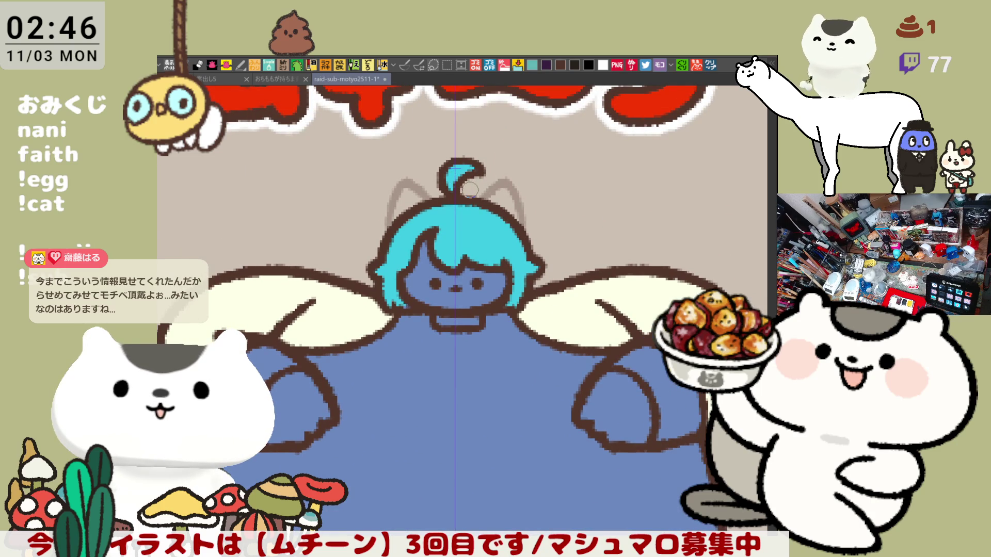
- Fill the face and both hands with pale pink
{"action": "key", "text": "e"}
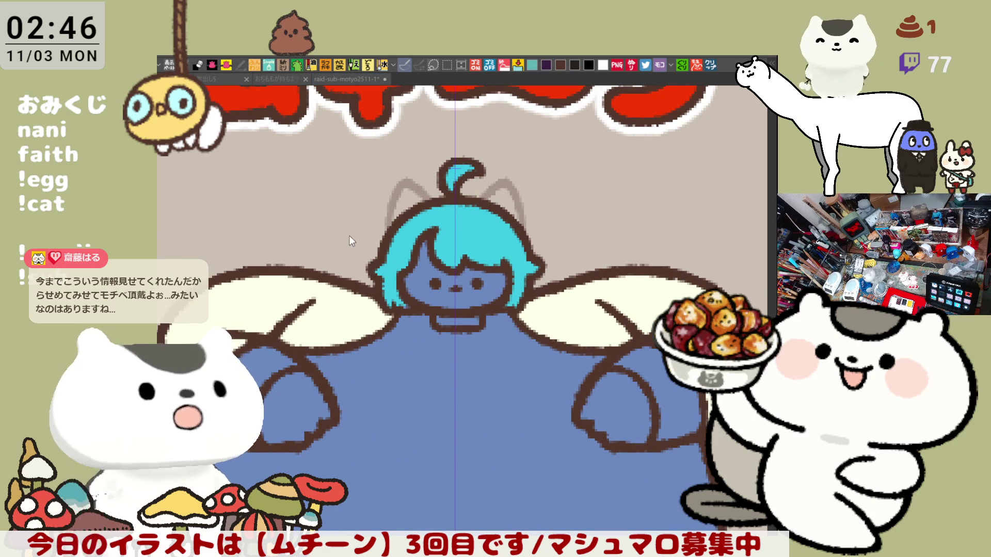
{"action": "left_click", "coordinate": [422, 280]}
{"action": "left_click", "coordinate": [313, 406]}
{"action": "left_click", "coordinate": [614, 397]}
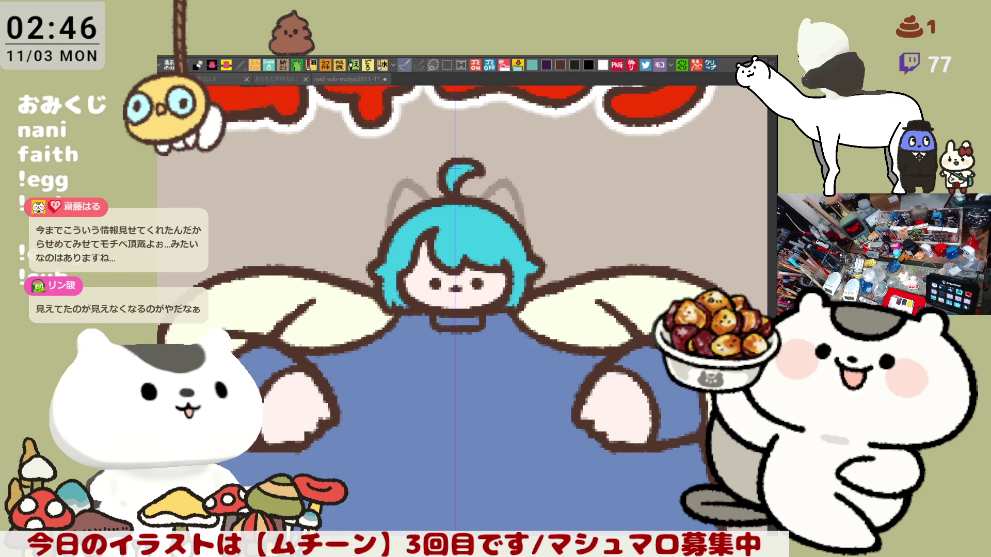
- Fill the right sleeve cuff with tan
{"action": "key", "text": "p"}
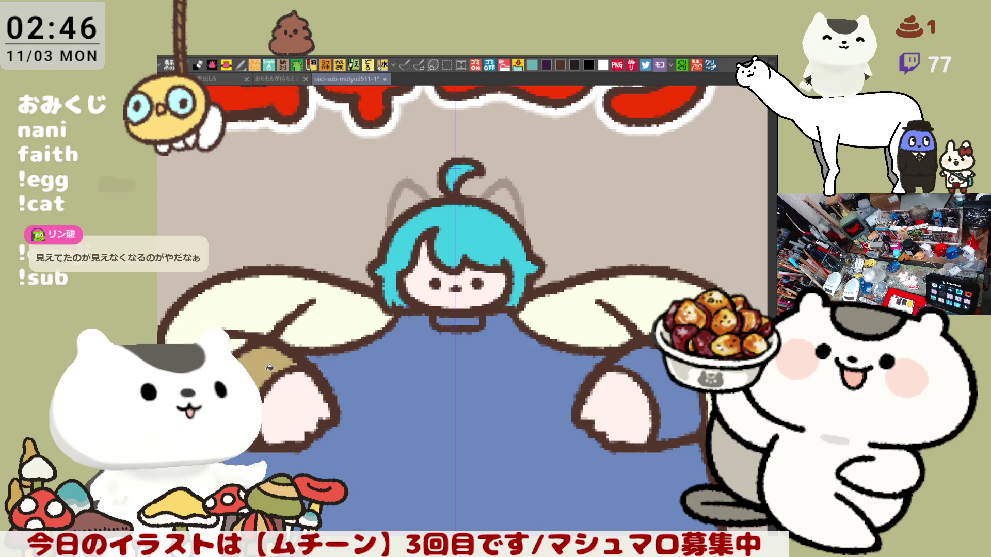
{"action": "left_click", "coordinate": [643, 360]}
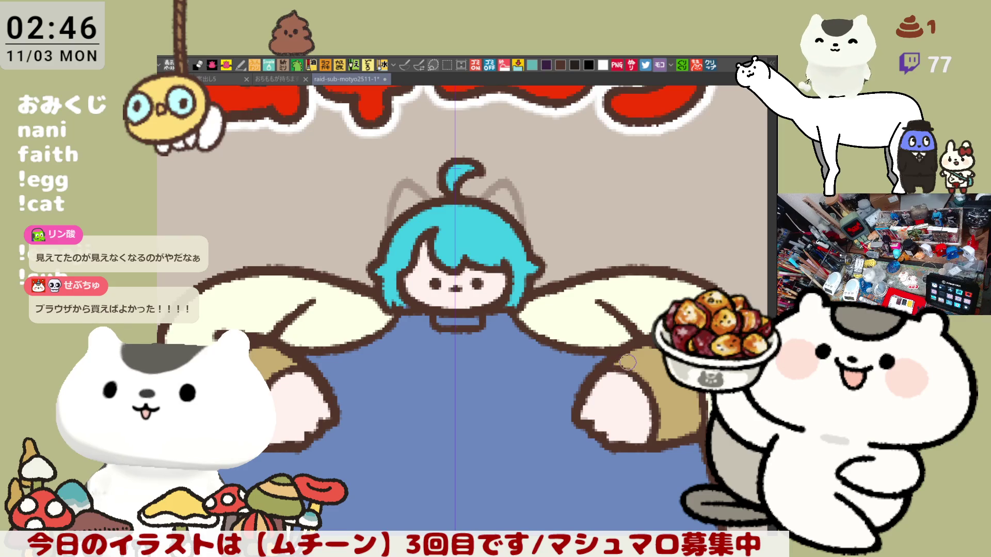
{"action": "left_click_drag", "start_coordinate": [643, 382], "coordinate": [596, 330]}
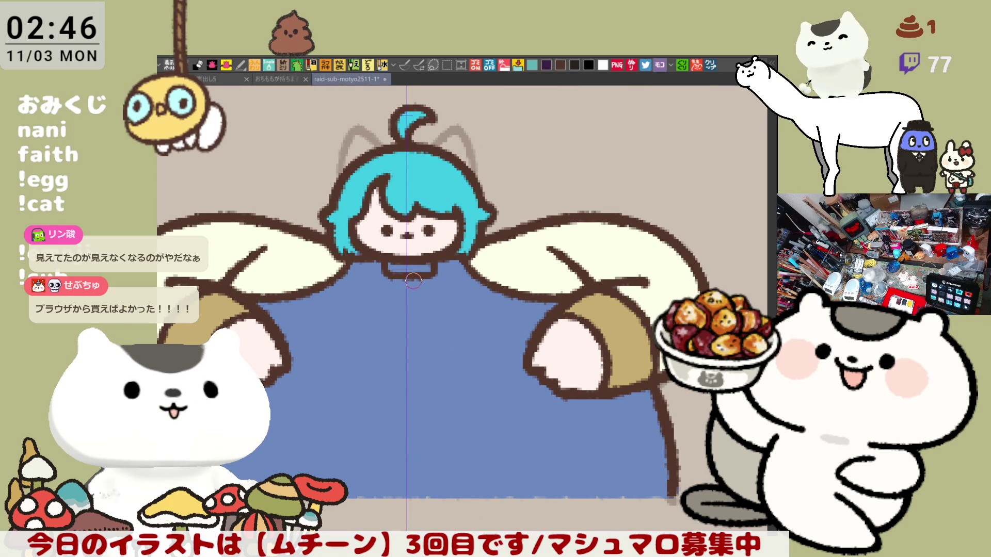
- Brush cream over the collar strip beneath the face
{"action": "left_click_drag", "start_coordinate": [393, 269], "coordinate": [430, 271]}
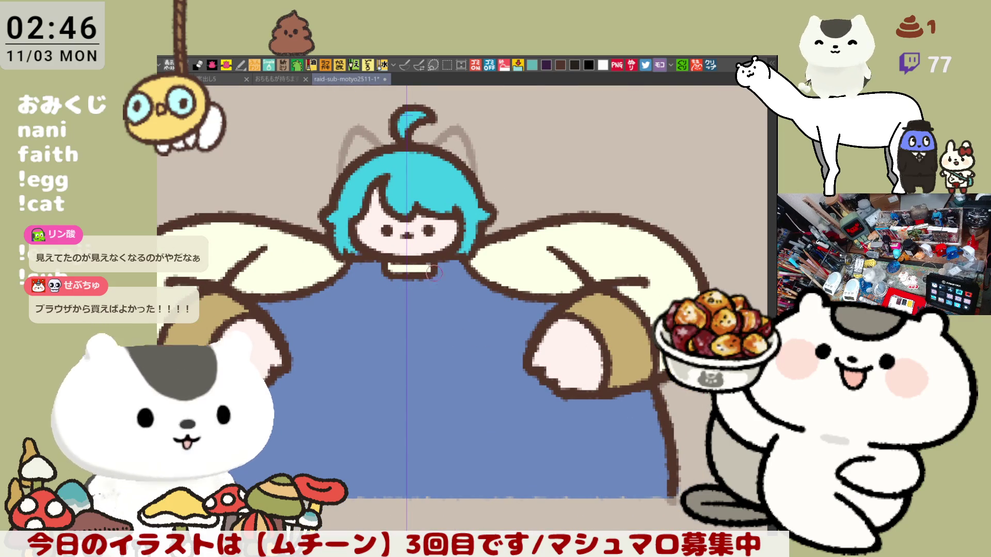
{"action": "scroll", "coordinate": [430, 270], "scroll_direction": "up", "scroll_amount": 3}
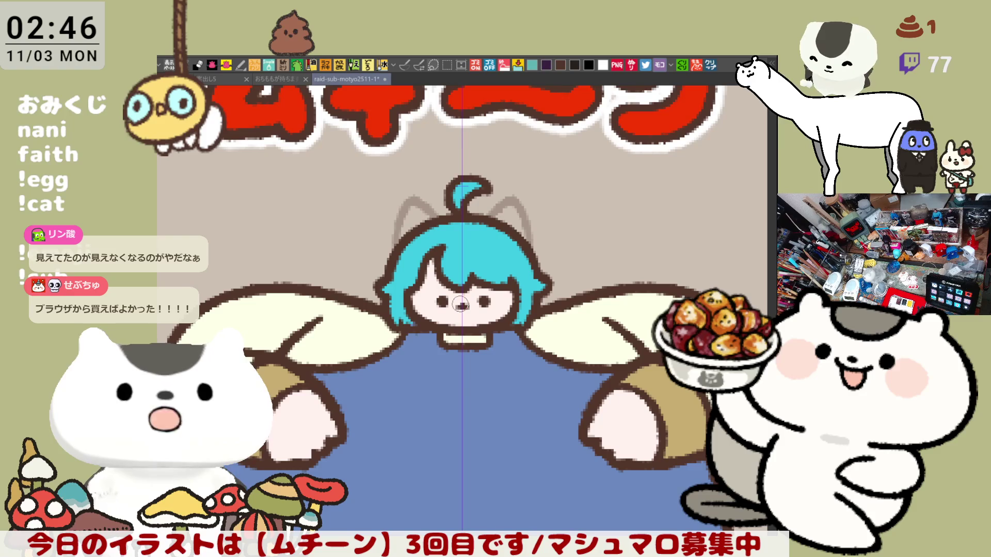
{"action": "scroll", "coordinate": [460, 305], "scroll_direction": "down", "scroll_amount": 3}
{"action": "scroll", "coordinate": [460, 305], "scroll_direction": "up", "scroll_amount": 3}
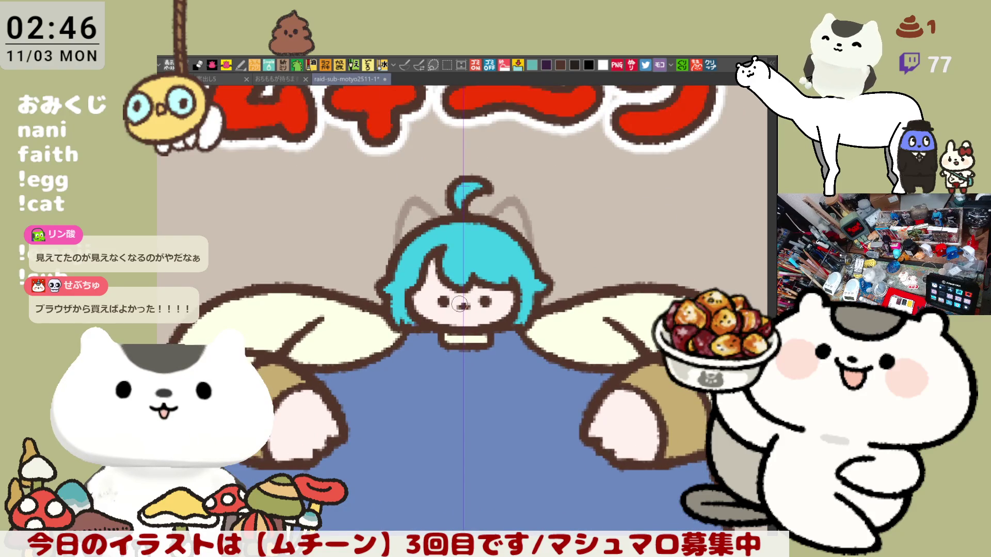
{"action": "scroll", "coordinate": [460, 305], "scroll_direction": "up", "scroll_amount": 1}
{"action": "scroll", "coordinate": [458, 300], "scroll_direction": "down", "scroll_amount": 1}
{"action": "scroll", "coordinate": [458, 300], "scroll_direction": "up", "scroll_amount": 1}
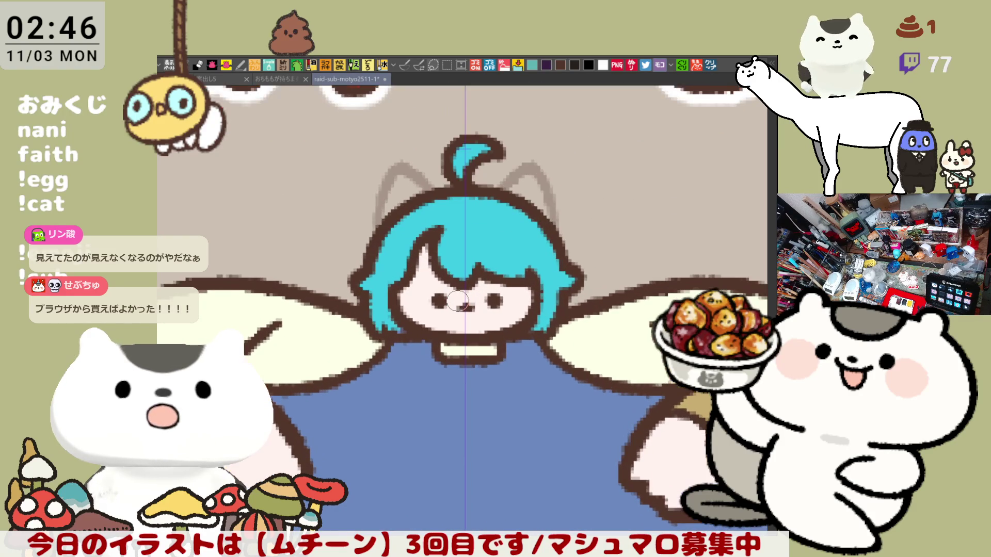
{"action": "scroll", "coordinate": [458, 300], "scroll_direction": "up", "scroll_amount": 1}
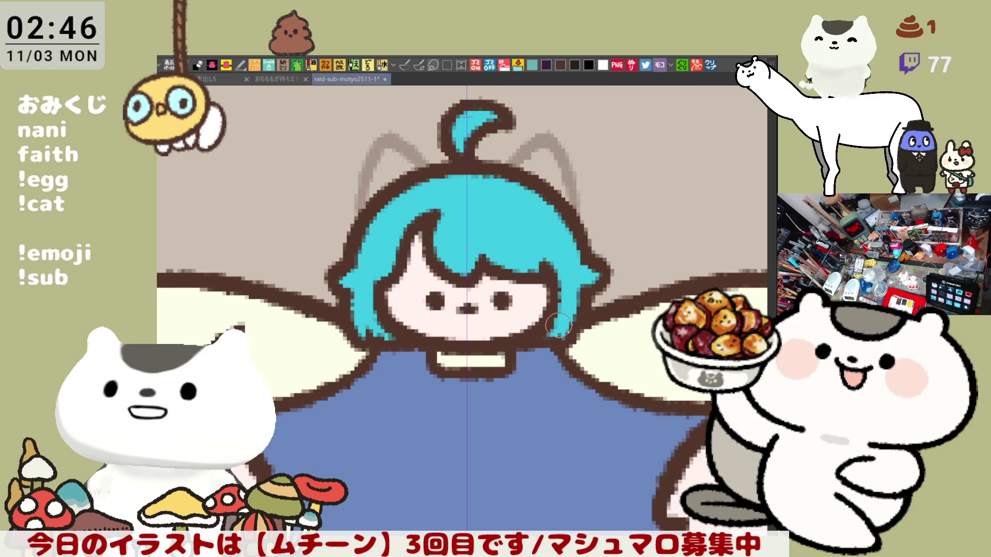
{"action": "key", "text": "p"}
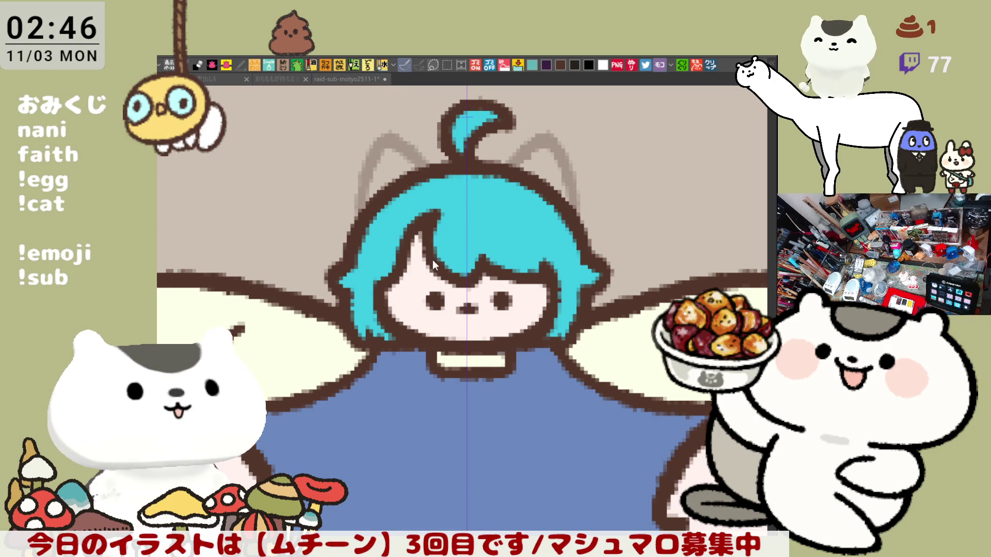
- Draw a dark brown hair strand toward the face and airbrush pink blush on both cheeks
{"action": "left_click_drag", "start_coordinate": [423, 226], "coordinate": [392, 280]}
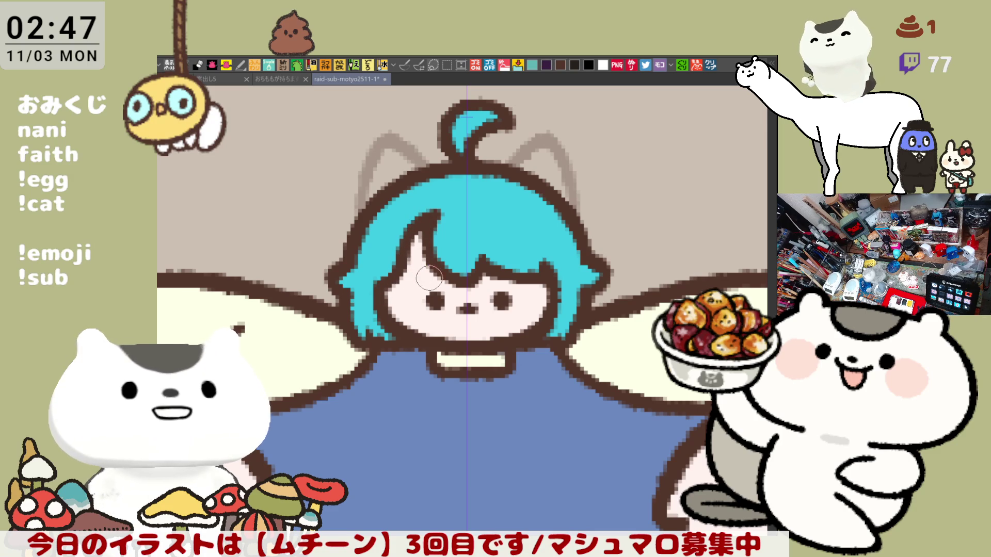
{"action": "left_click", "coordinate": [405, 65]}
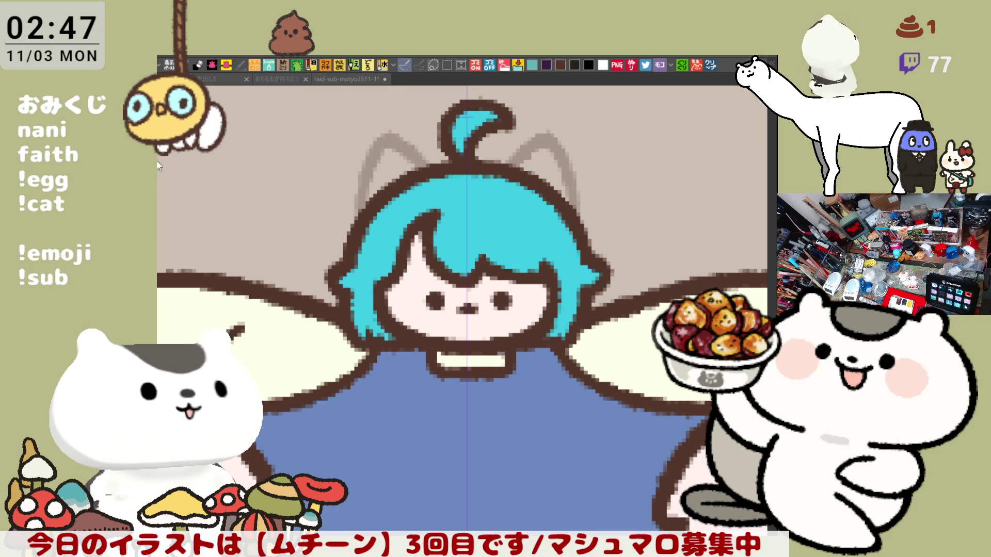
{"action": "mouse_move", "coordinate": [407, 299]}
{"action": "left_mouse_down"}
{"action": "mouse_move", "coordinate": [402, 310]}
{"action": "mouse_move", "coordinate": [418, 301]}
{"action": "left_mouse_up"}
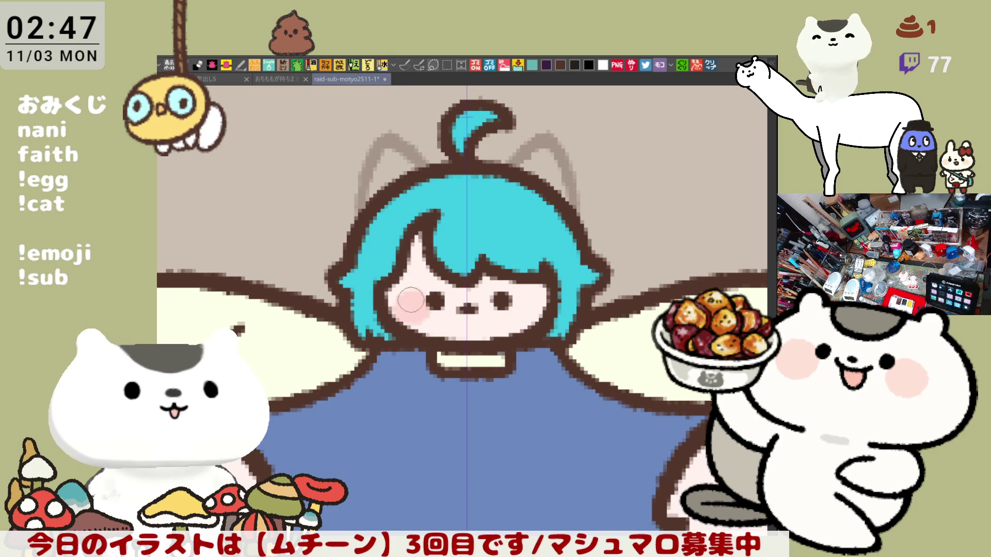
{"action": "mouse_move", "coordinate": [527, 302]}
{"action": "left_mouse_down"}
{"action": "mouse_move", "coordinate": [534, 317]}
{"action": "mouse_move", "coordinate": [511, 304]}
{"action": "mouse_move", "coordinate": [521, 302]}
{"action": "left_mouse_up"}
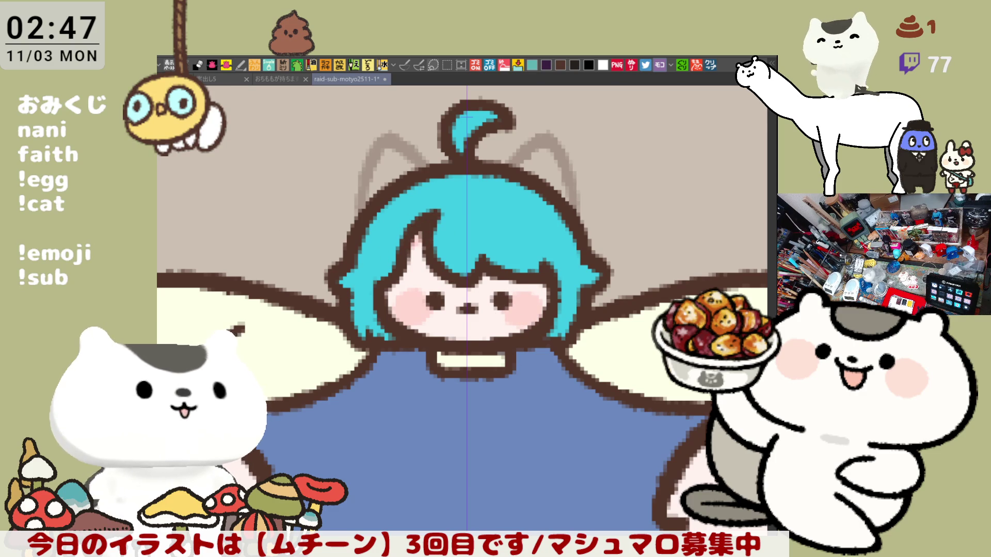
- Paint light-cyan highlight bands across the top and upper-left of the hair
{"action": "key", "text": "j"}
{"action": "mouse_move", "coordinate": [408, 176]}
{"action": "left_mouse_down"}
{"action": "mouse_move", "coordinate": [428, 219]}
{"action": "mouse_move", "coordinate": [394, 237]}
{"action": "left_mouse_up"}
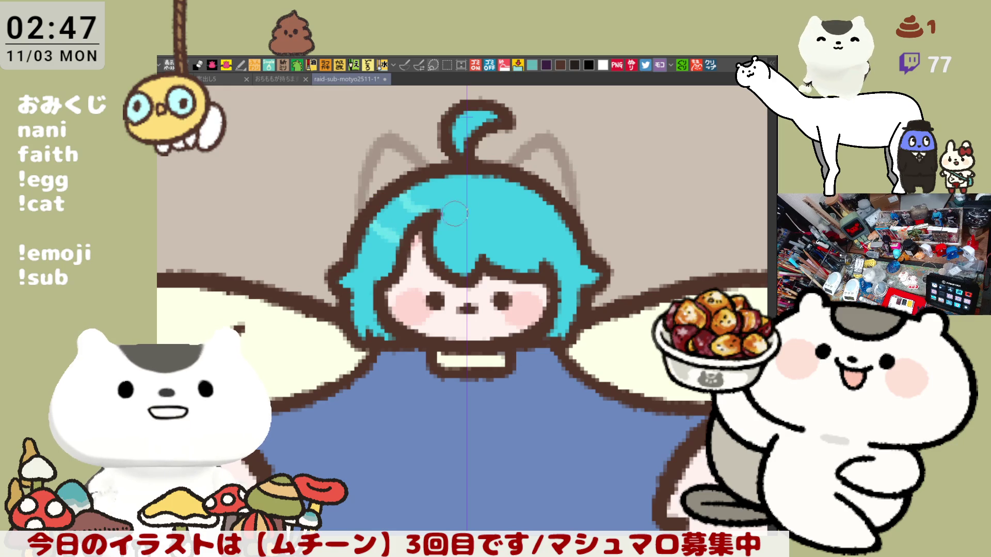
{"action": "key", "text": "ctrl+z"}
{"action": "key", "text": "ctrl+z"}
{"action": "key", "text": "ctrl+z"}
{"action": "left_click_drag", "start_coordinate": [417, 201], "coordinate": [526, 196]}
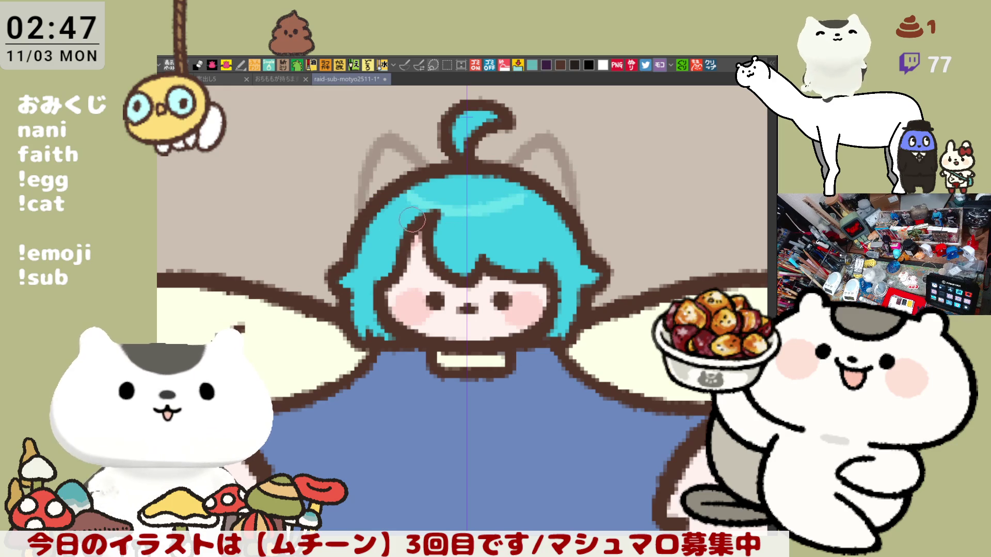
{"action": "left_click_drag", "start_coordinate": [375, 212], "coordinate": [524, 223]}
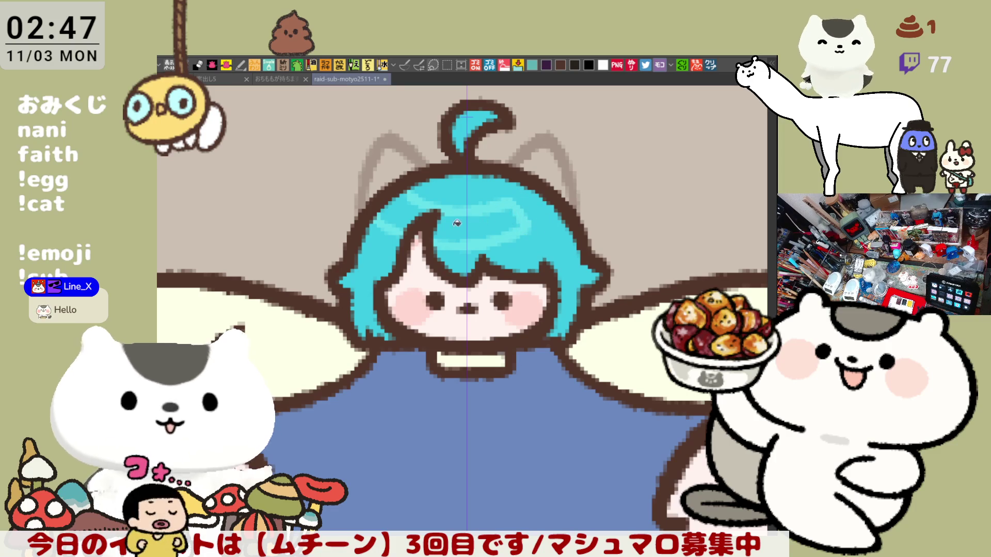
{"action": "left_click_drag", "start_coordinate": [509, 220], "coordinate": [439, 223]}
{"action": "mouse_move", "coordinate": [536, 205]}
{"action": "left_mouse_down"}
{"action": "mouse_move", "coordinate": [501, 189]}
{"action": "mouse_move", "coordinate": [524, 248]}
{"action": "left_mouse_up"}
{"action": "mouse_move", "coordinate": [481, 211]}
{"action": "left_mouse_down"}
{"action": "mouse_move", "coordinate": [496, 231]}
{"action": "mouse_move", "coordinate": [480, 201]}
{"action": "mouse_move", "coordinate": [497, 239]}
{"action": "left_mouse_up"}
{"action": "mouse_move", "coordinate": [493, 205]}
{"action": "left_mouse_down"}
{"action": "mouse_move", "coordinate": [480, 242]}
{"action": "mouse_move", "coordinate": [502, 240]}
{"action": "left_mouse_up"}
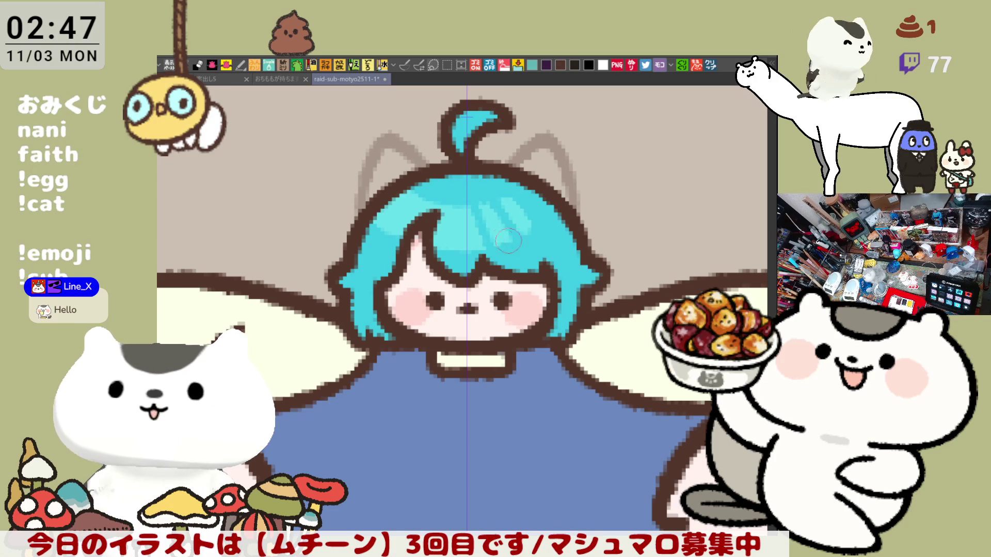
- Add small light-cyan highlight dabs on the hair's centre and left side
{"action": "left_click", "coordinate": [405, 65]}
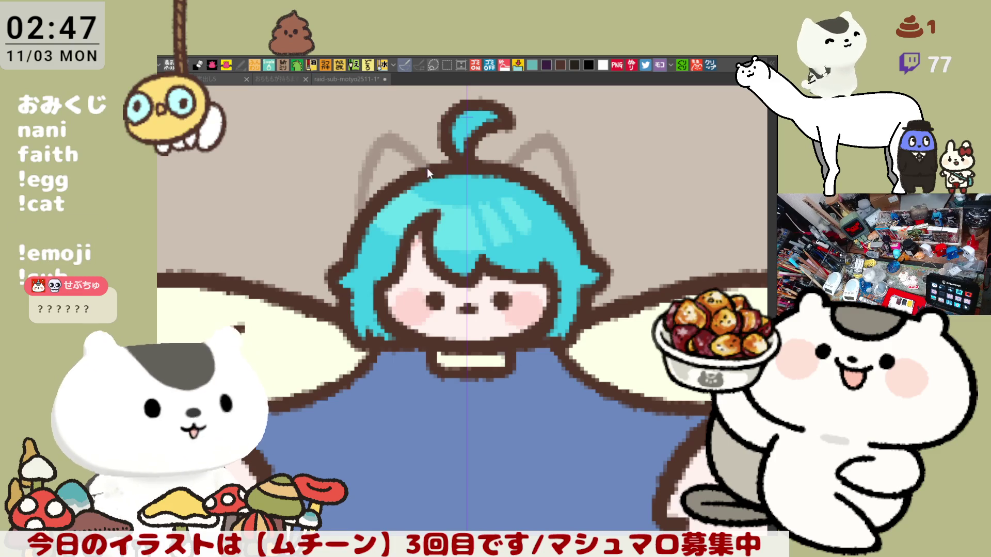
{"action": "left_click", "coordinate": [450, 227]}
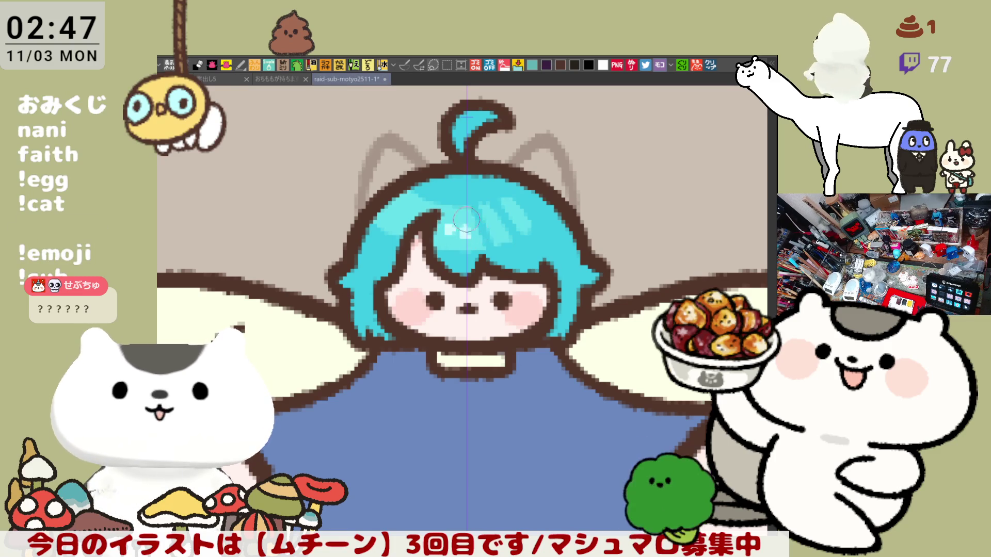
{"action": "left_click", "coordinate": [398, 214]}
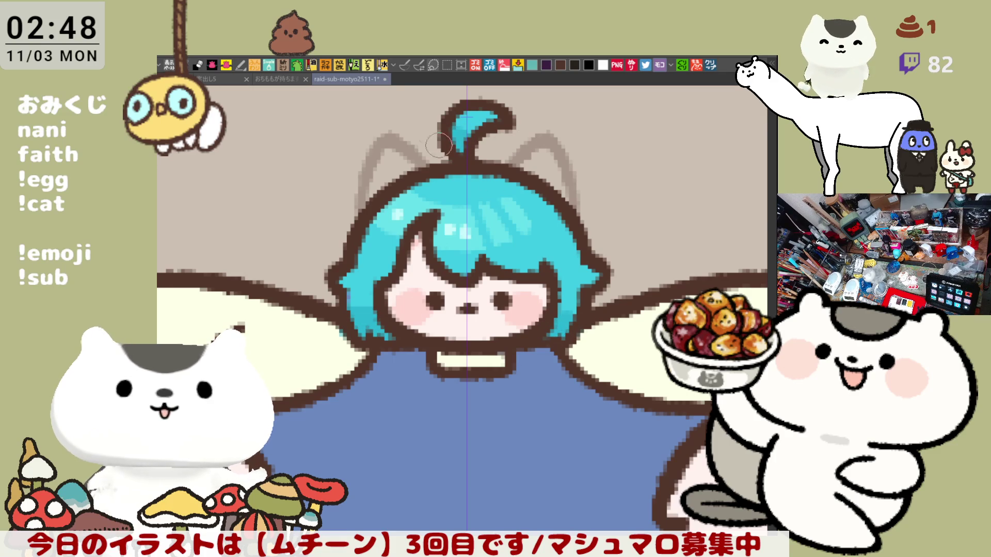
{"action": "key", "text": "e"}
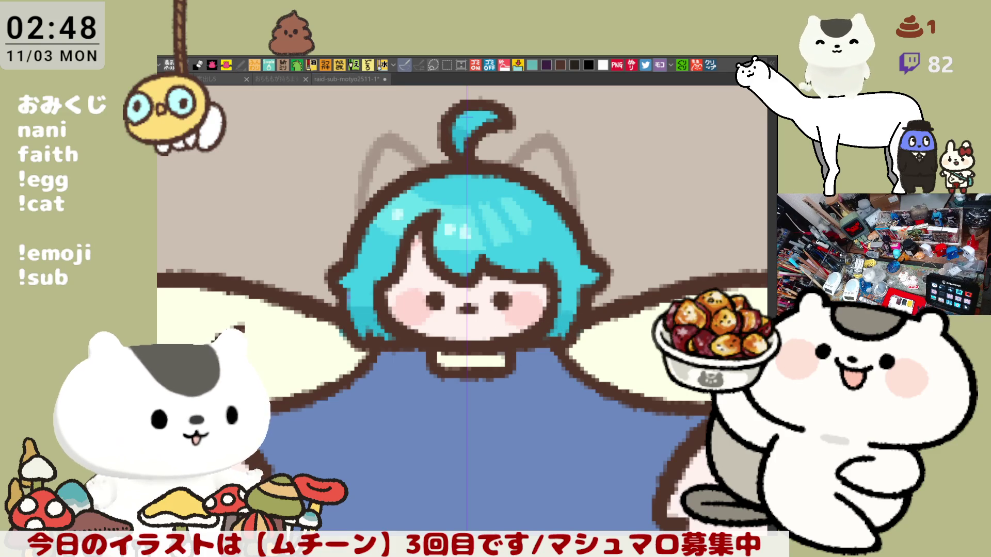
{"action": "key", "text": "p"}
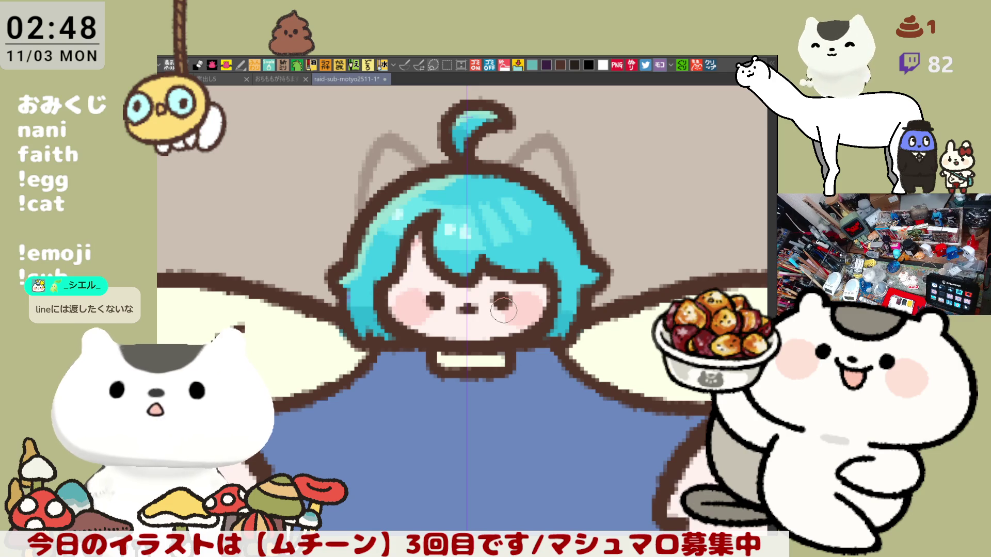
- Paint small cyan teardrop marks on the left and right cheeks, undoing stray strokes
{"action": "scroll", "coordinate": [463, 304], "scroll_direction": "down", "scroll_amount": 3}
{"action": "scroll", "coordinate": [503, 310], "scroll_direction": "up", "scroll_amount": 1}
{"action": "scroll", "coordinate": [502, 310], "scroll_direction": "up", "scroll_amount": 3}
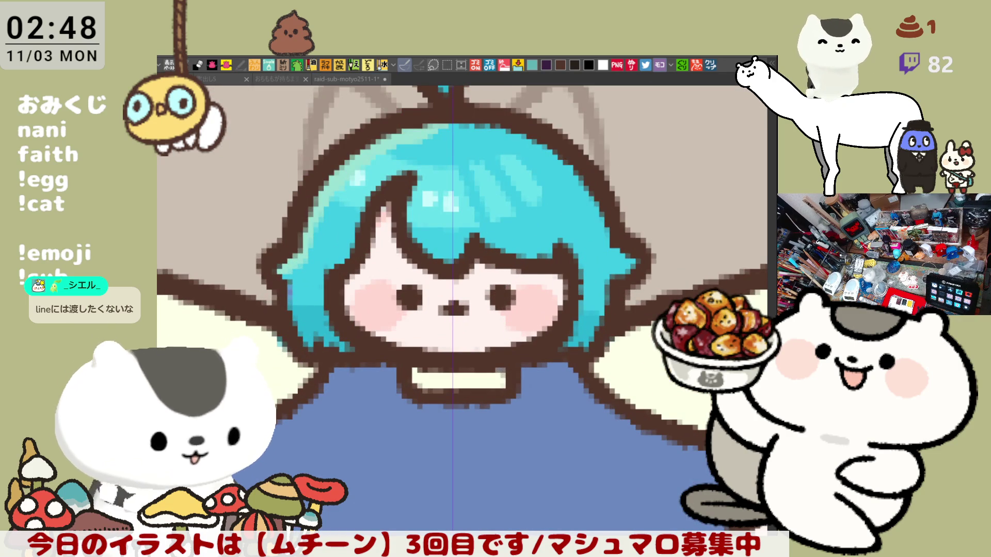
{"action": "left_click_drag", "start_coordinate": [364, 294], "coordinate": [354, 322]}
{"action": "key", "text": "ctrl+z"}
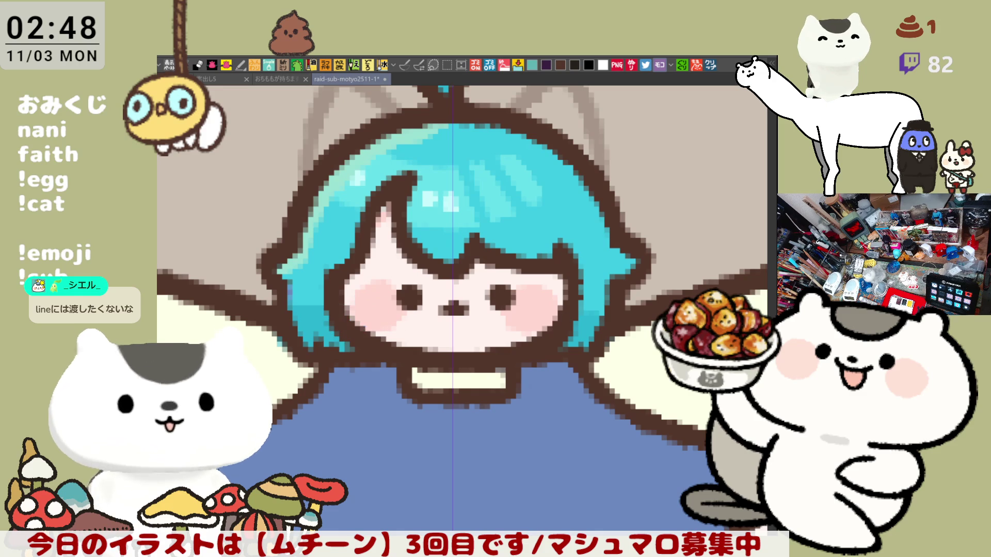
{"action": "left_click_drag", "start_coordinate": [362, 297], "coordinate": [356, 304]}
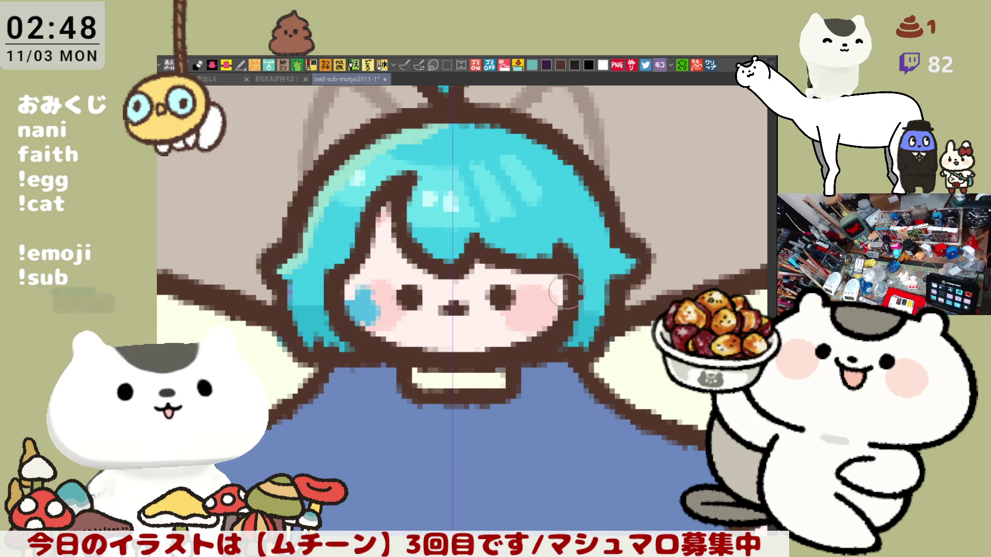
{"action": "mouse_move", "coordinate": [539, 299]}
{"action": "left_mouse_down"}
{"action": "mouse_move", "coordinate": [522, 307]}
{"action": "mouse_move", "coordinate": [555, 309]}
{"action": "mouse_move", "coordinate": [534, 315]}
{"action": "mouse_move", "coordinate": [539, 299]}
{"action": "mouse_move", "coordinate": [536, 313]}
{"action": "mouse_move", "coordinate": [537, 299]}
{"action": "mouse_move", "coordinate": [532, 310]}
{"action": "mouse_move", "coordinate": [551, 308]}
{"action": "mouse_move", "coordinate": [537, 315]}
{"action": "mouse_move", "coordinate": [563, 307]}
{"action": "mouse_move", "coordinate": [550, 320]}
{"action": "mouse_move", "coordinate": [560, 317]}
{"action": "mouse_move", "coordinate": [535, 316]}
{"action": "mouse_move", "coordinate": [549, 318]}
{"action": "mouse_move", "coordinate": [552, 328]}
{"action": "mouse_move", "coordinate": [539, 325]}
{"action": "mouse_move", "coordinate": [552, 330]}
{"action": "mouse_move", "coordinate": [526, 328]}
{"action": "mouse_move", "coordinate": [542, 302]}
{"action": "mouse_move", "coordinate": [560, 310]}
{"action": "mouse_move", "coordinate": [564, 331]}
{"action": "left_mouse_up"}
{"action": "key", "text": "ctrl+z"}
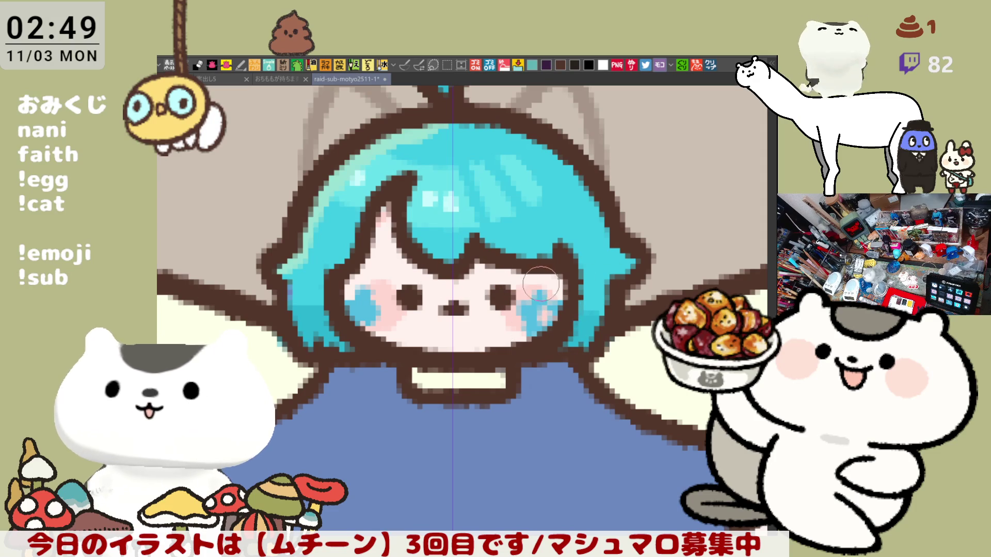
{"action": "left_click_drag", "start_coordinate": [500, 279], "coordinate": [427, 422]}
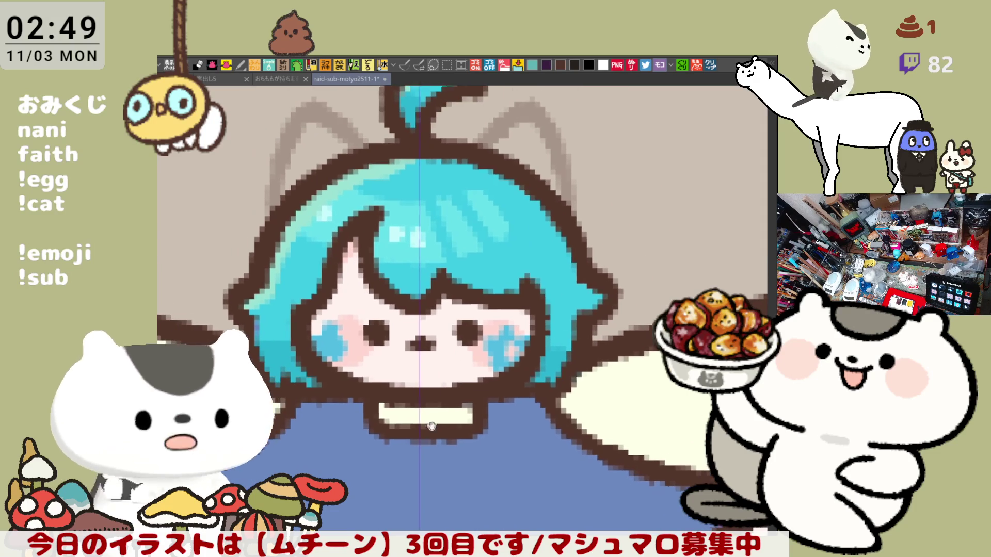
{"action": "scroll", "coordinate": [426, 422], "scroll_direction": "down", "scroll_amount": 5}
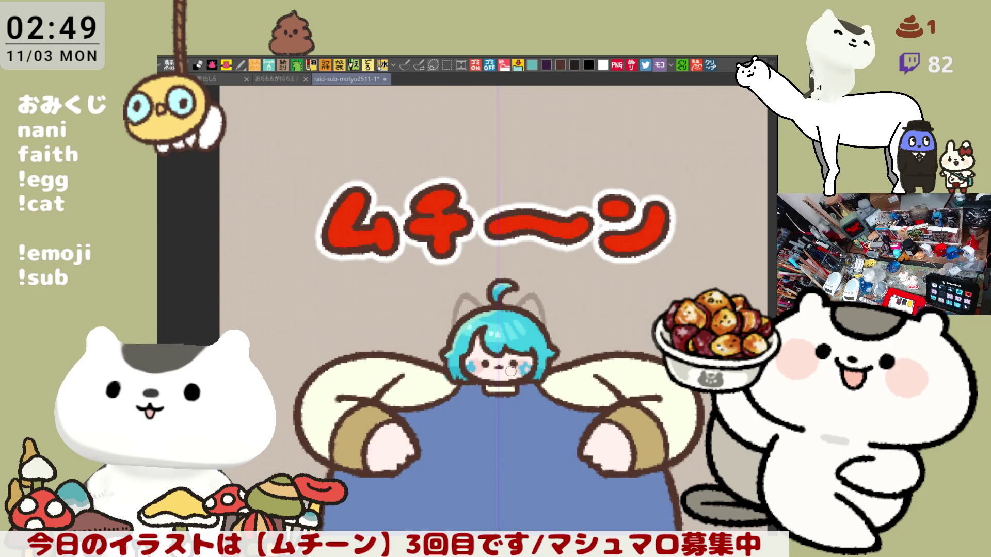
{"action": "scroll", "coordinate": [511, 371], "scroll_direction": "down", "scroll_amount": 1}
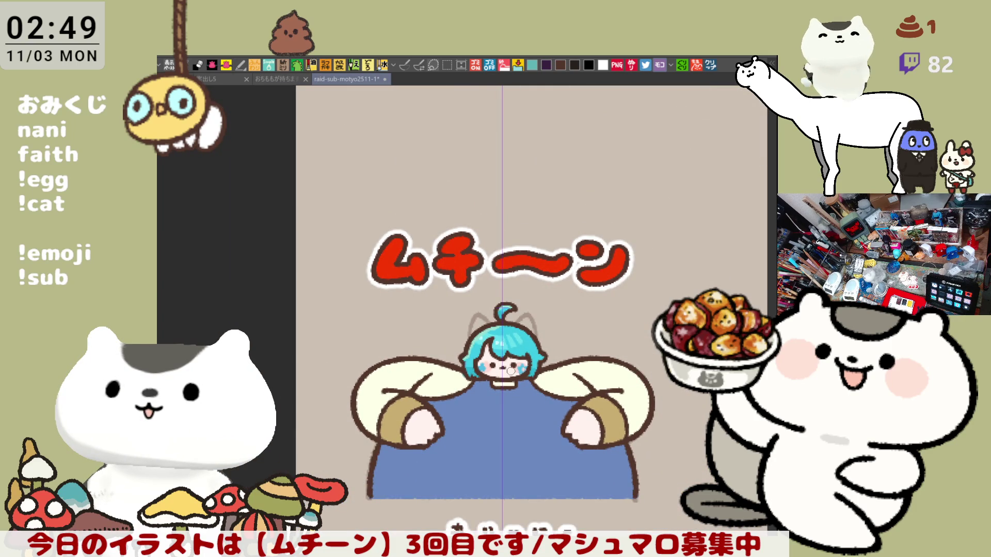
{"action": "scroll", "coordinate": [511, 371], "scroll_direction": "down", "scroll_amount": 2}
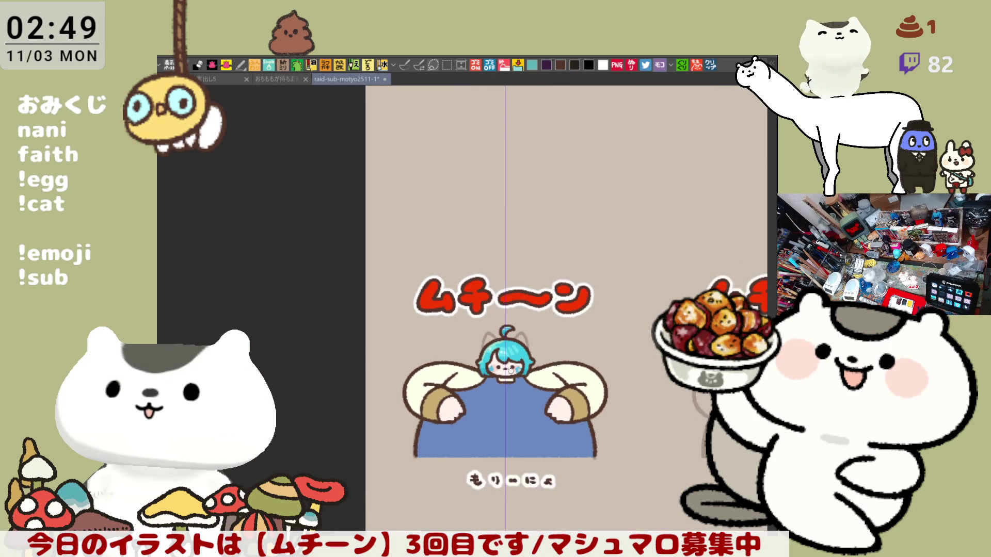
{"action": "scroll", "coordinate": [513, 364], "scroll_direction": "up", "scroll_amount": 3}
{"action": "left_click_drag", "start_coordinate": [574, 441], "coordinate": [495, 327]}
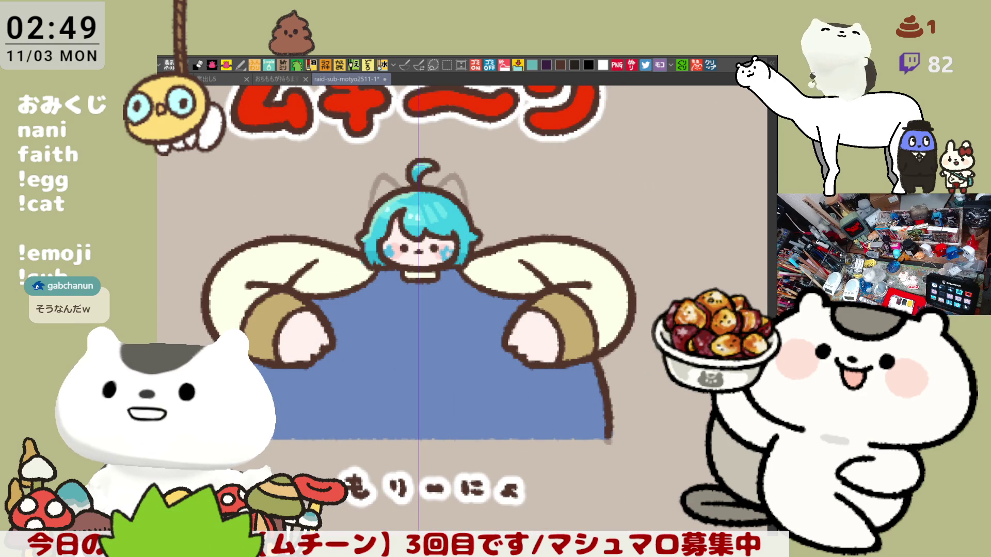
{"action": "mouse_move", "coordinate": [547, 384]}
{"action": "left_mouse_down"}
{"action": "mouse_move", "coordinate": [607, 402]}
{"action": "mouse_move", "coordinate": [609, 413]}
{"action": "left_mouse_up"}
- Undo the first fold-line attempt, save the file, and shade the hand with a pink curve
{"action": "key", "text": "ctrl+z"}
{"action": "key", "text": "ctrl+z"}
{"action": "key", "text": "ctrl+z"}
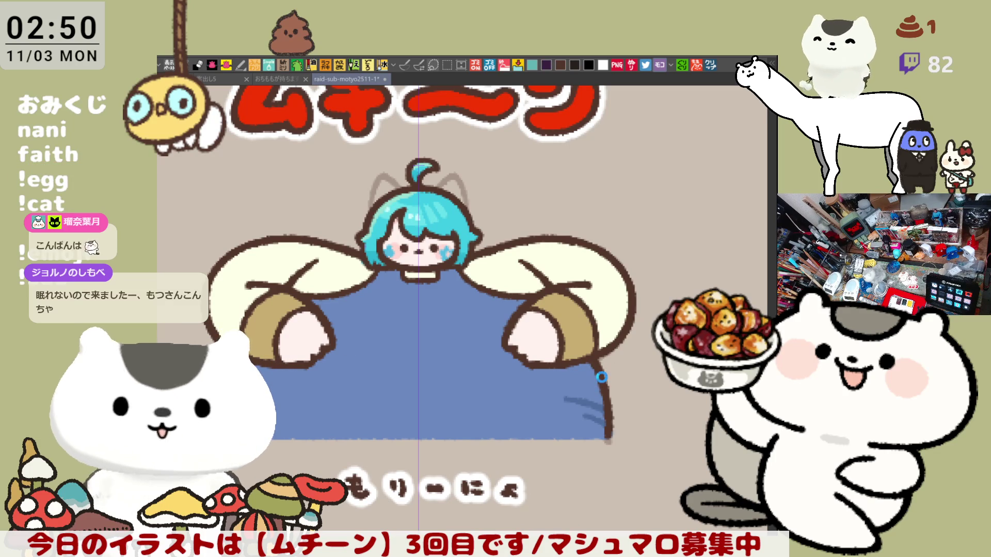
{"action": "key", "text": "ctrl+s"}
{"action": "scroll", "coordinate": [601, 368], "scroll_direction": "down", "scroll_amount": 2}
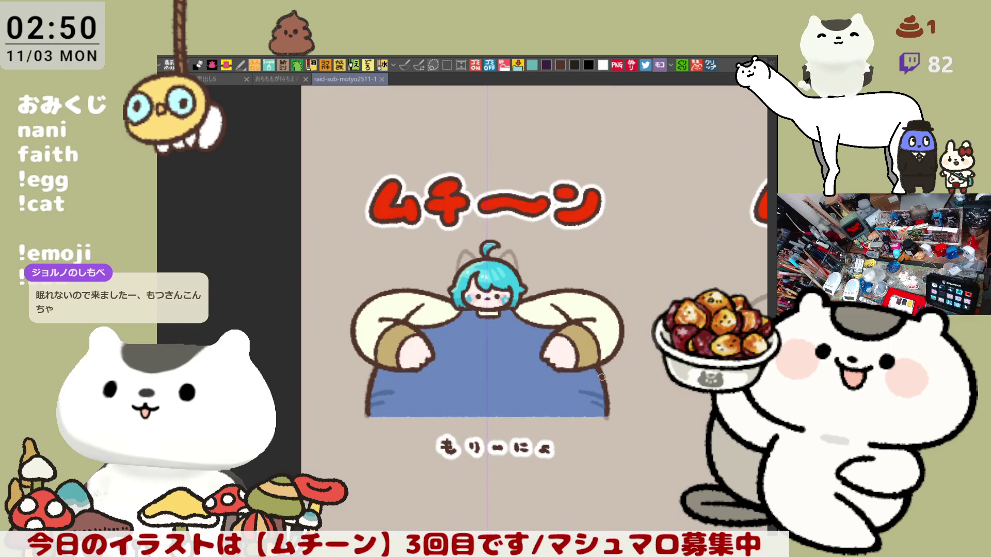
{"action": "scroll", "coordinate": [601, 377], "scroll_direction": "up", "scroll_amount": 2}
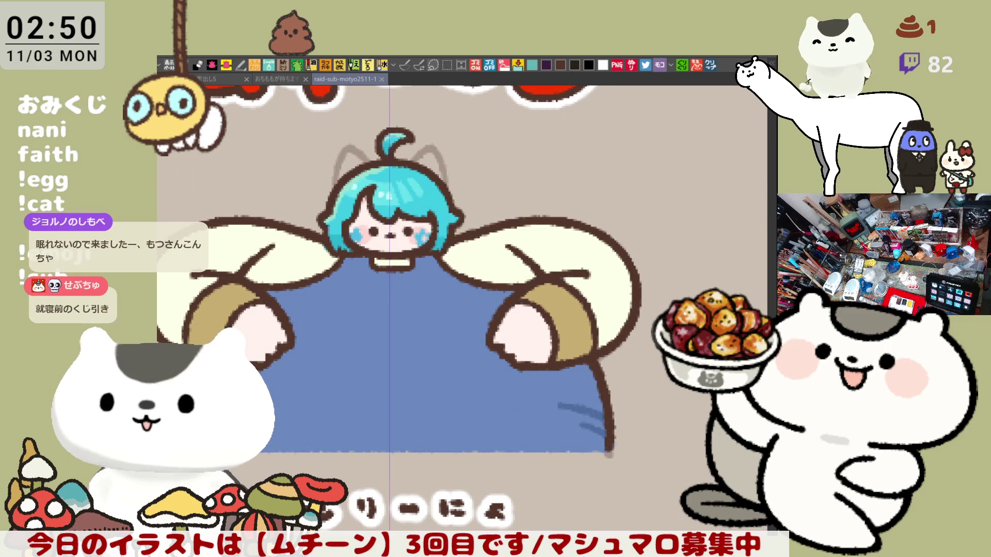
{"action": "mouse_move", "coordinate": [502, 327]}
{"action": "left_mouse_down"}
{"action": "mouse_move", "coordinate": [527, 365]}
{"action": "mouse_move", "coordinate": [508, 336]}
{"action": "left_mouse_up"}
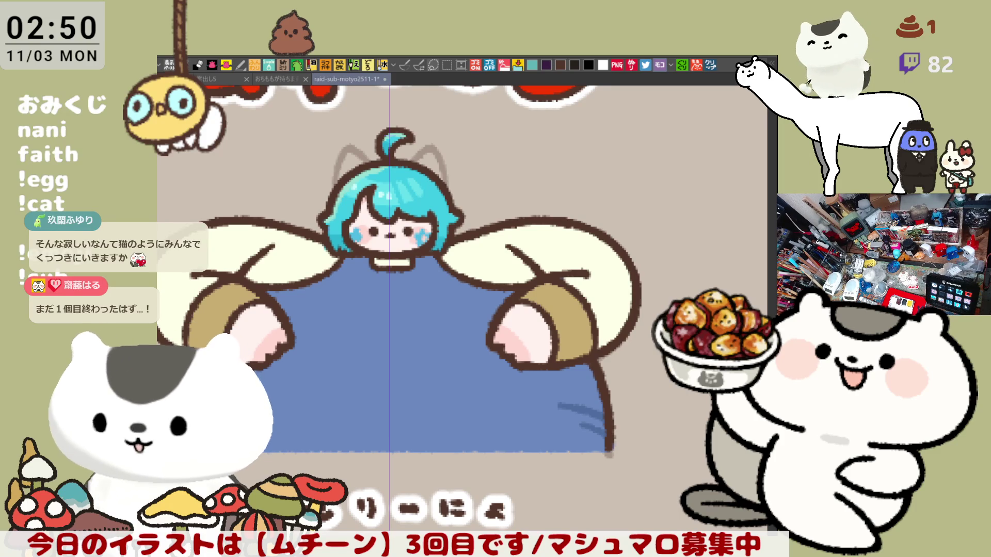
{"action": "scroll", "coordinate": [528, 380], "scroll_direction": "up", "scroll_amount": 2}
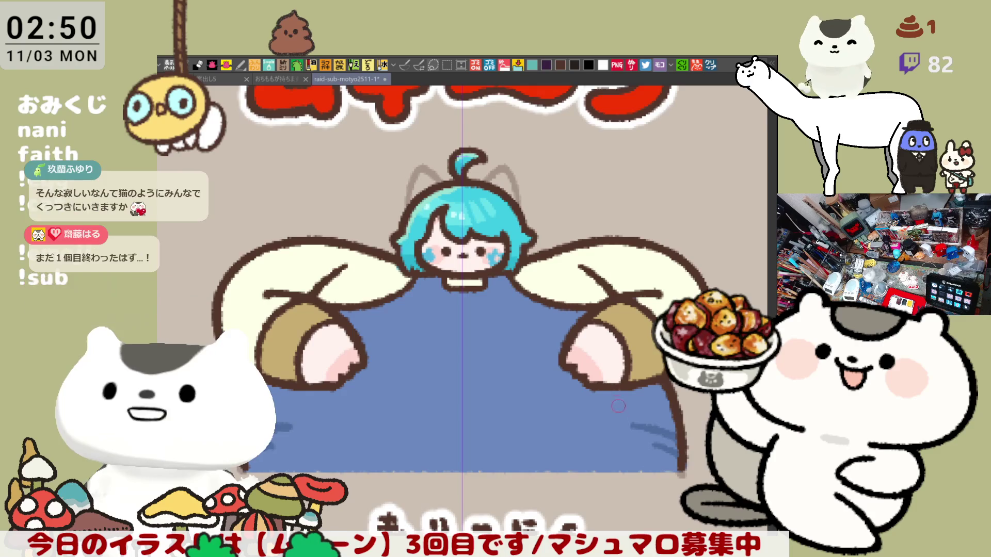
{"action": "scroll", "coordinate": [527, 380], "scroll_direction": "down", "scroll_amount": 2}
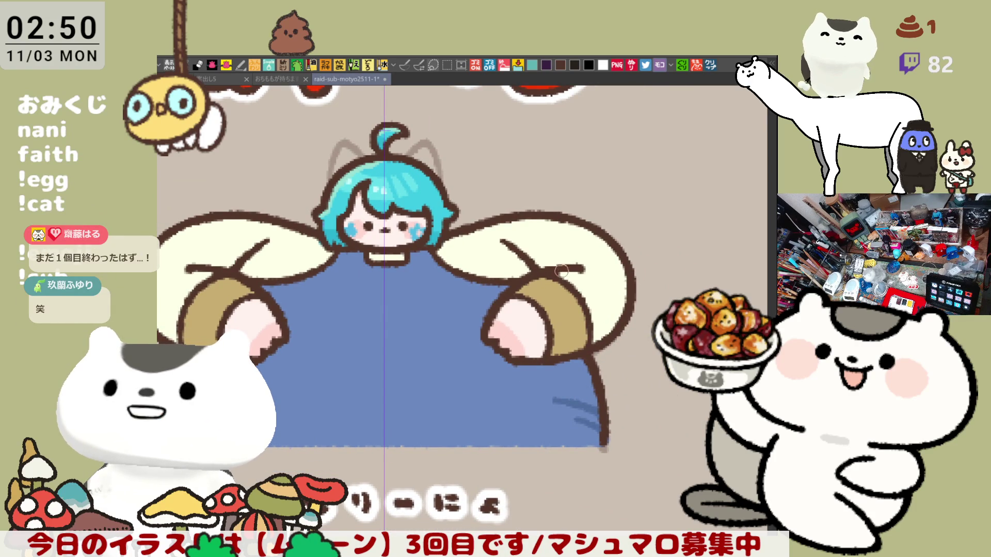
{"action": "mouse_move", "coordinate": [307, 310]}
{"action": "left_mouse_down"}
{"action": "mouse_move", "coordinate": [393, 329]}
{"action": "mouse_move", "coordinate": [313, 252]}
{"action": "left_mouse_up"}
{"action": "left_click_drag", "start_coordinate": [160, 243], "coordinate": [275, 266]}
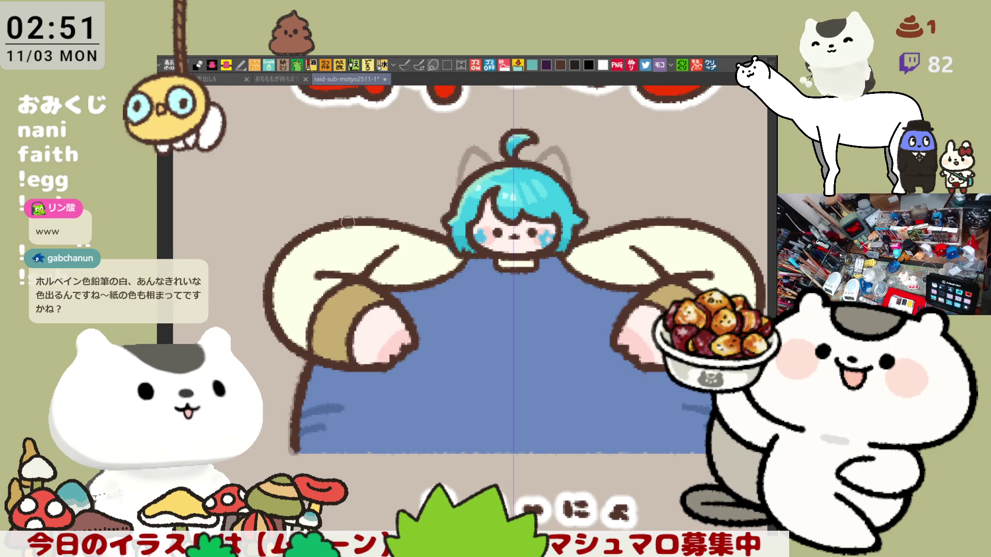
{"action": "left_click_drag", "start_coordinate": [364, 227], "coordinate": [225, 227]}
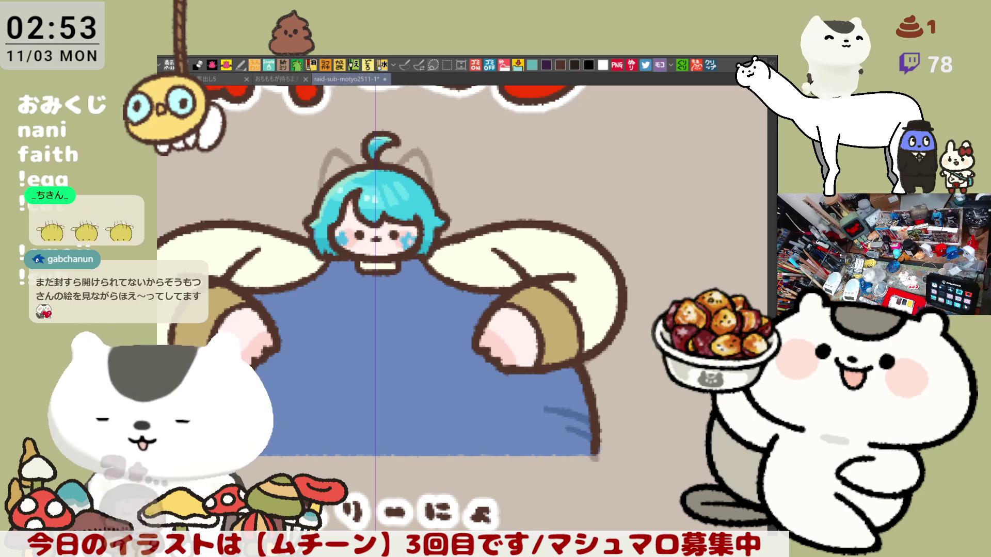
- Switch from the Pen to the Brush tool with the B shortcut
{"action": "key", "text": "b"}
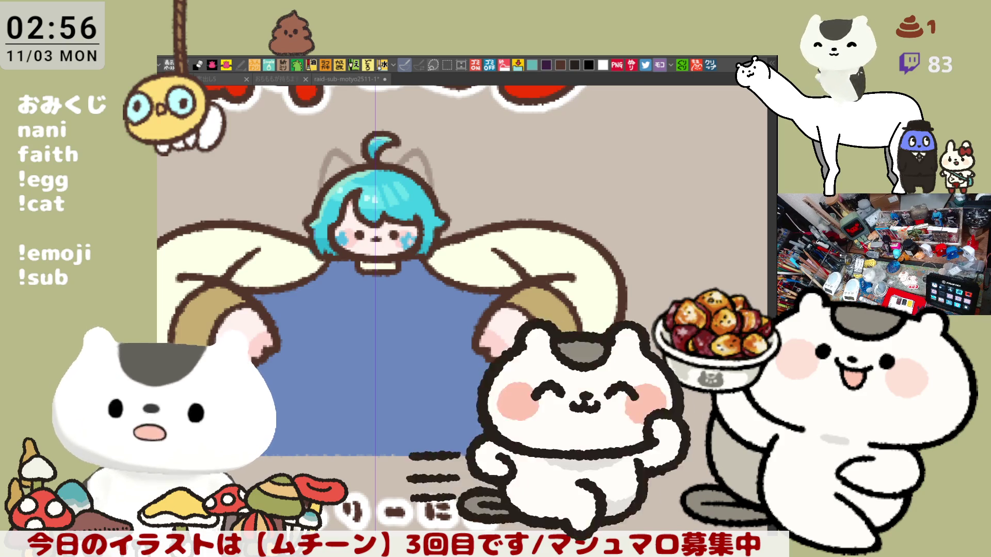
- Pan from the finished もりーにょ illustration across the canvas and centre the 紫逢 sketch
{"action": "mouse_move", "coordinate": [458, 418]}
{"action": "left_mouse_down"}
{"action": "mouse_move", "coordinate": [548, 415]}
{"action": "mouse_move", "coordinate": [536, 402]}
{"action": "left_mouse_up"}
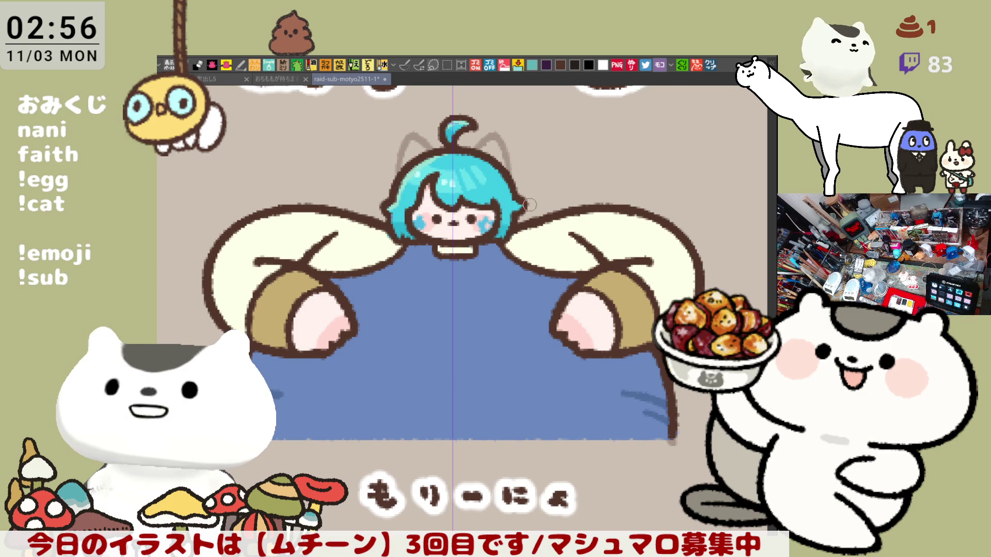
{"action": "scroll", "coordinate": [513, 295], "scroll_direction": "right", "scroll_amount": 10}
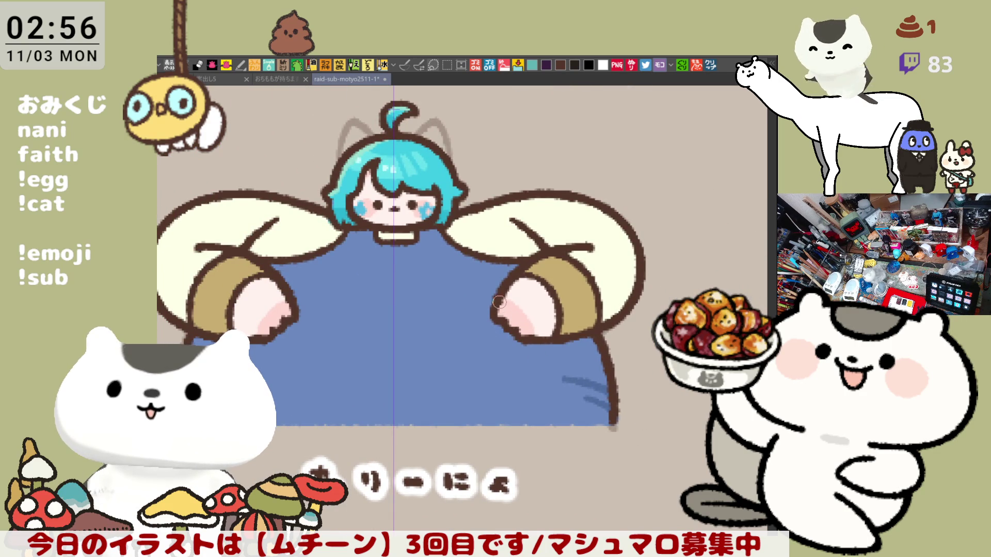
{"action": "left_click_drag", "start_coordinate": [282, 311], "coordinate": [241, 312]}
{"action": "left_click_drag", "start_coordinate": [593, 305], "coordinate": [448, 302]}
{"action": "left_click_drag", "start_coordinate": [559, 324], "coordinate": [312, 318]}
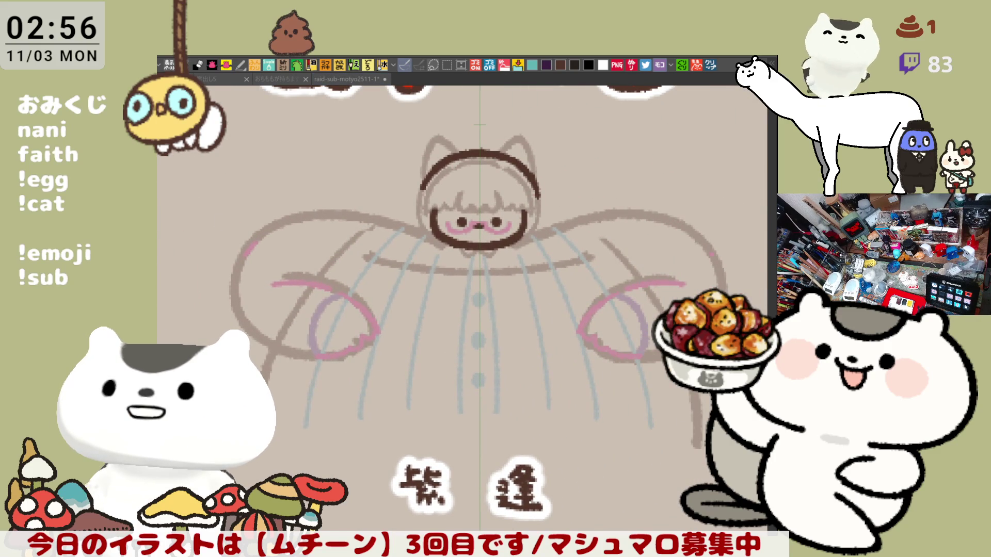
- Zoom in on 紫逢's head and draw the dark brown outline down the right side of the face
{"action": "scroll", "coordinate": [515, 355], "scroll_direction": "up", "scroll_amount": 2}
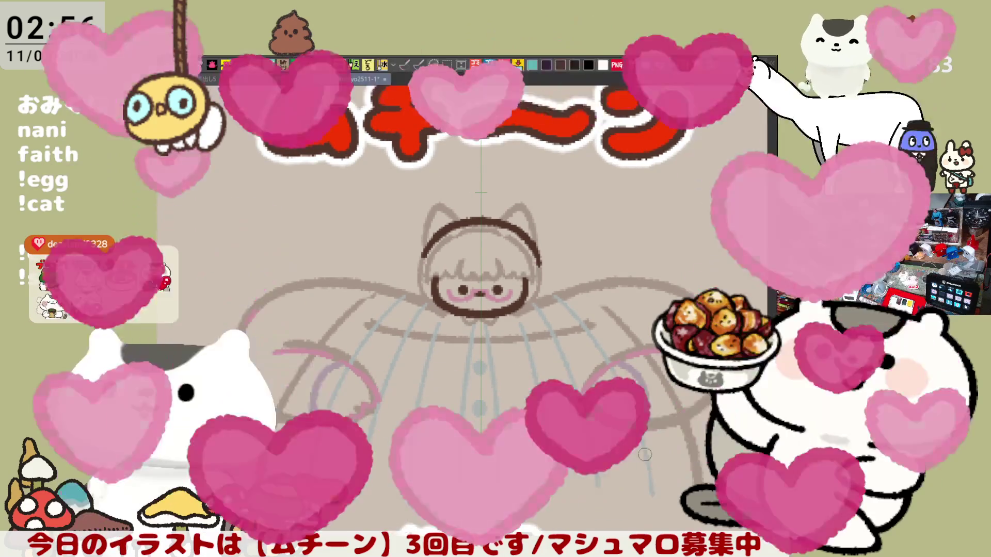
{"action": "scroll", "coordinate": [586, 438], "scroll_direction": "up", "scroll_amount": 2}
{"action": "scroll", "coordinate": [542, 359], "scroll_direction": "up", "scroll_amount": 2}
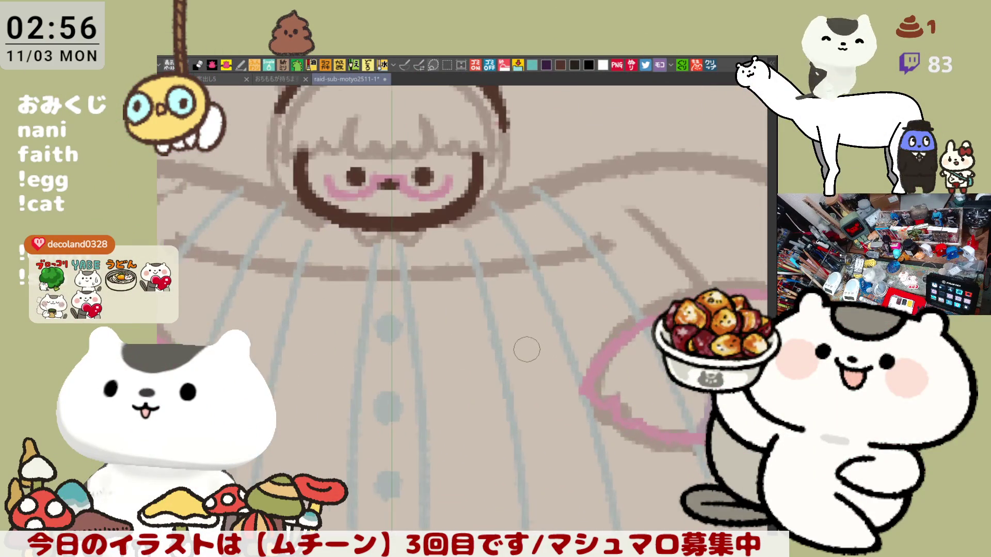
{"action": "scroll", "coordinate": [526, 349], "scroll_direction": "down", "scroll_amount": 3}
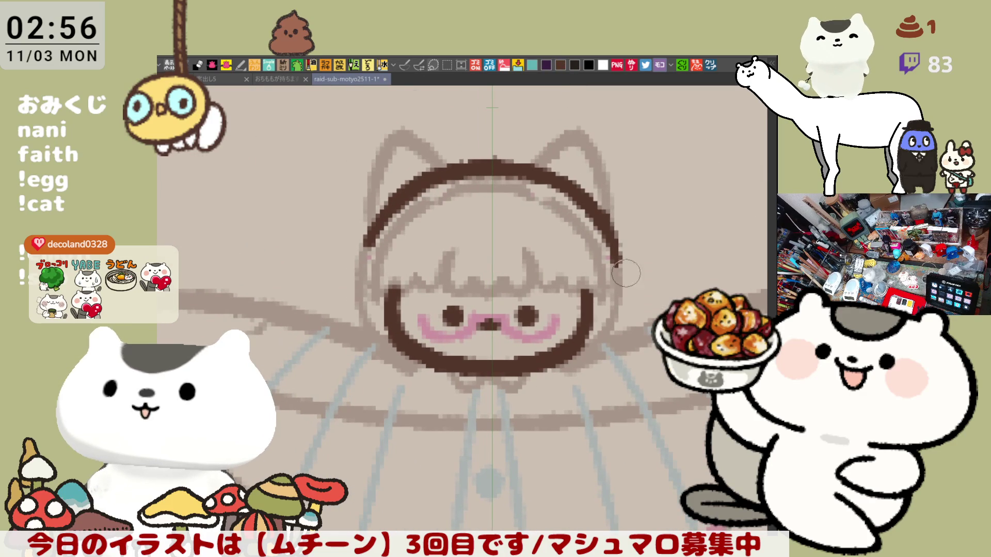
{"action": "left_click_drag", "start_coordinate": [618, 258], "coordinate": [614, 316]}
{"action": "key", "text": "ctrl+z"}
{"action": "left_click_drag", "start_coordinate": [603, 241], "coordinate": [617, 326]}
{"action": "key", "text": "ctrl+z"}
{"action": "left_click_drag", "start_coordinate": [603, 240], "coordinate": [617, 325]}
- Keep redrawing the right-side outline with different curves, then trim its end
{"action": "key", "text": "ctrl+z"}
{"action": "mouse_move", "coordinate": [601, 241]}
{"action": "left_mouse_down"}
{"action": "mouse_move", "coordinate": [629, 304]}
{"action": "mouse_move", "coordinate": [617, 325]}
{"action": "left_mouse_up"}
{"action": "key", "text": "ctrl+z"}
{"action": "left_click_drag", "start_coordinate": [601, 241], "coordinate": [611, 305]}
{"action": "key", "text": "ctrl+z"}
{"action": "mouse_move", "coordinate": [602, 240]}
{"action": "left_mouse_down"}
{"action": "mouse_move", "coordinate": [616, 264]}
{"action": "mouse_move", "coordinate": [620, 325]}
{"action": "left_mouse_up"}
{"action": "key", "text": "ctrl+z"}
{"action": "left_click_drag", "start_coordinate": [601, 240], "coordinate": [618, 325]}
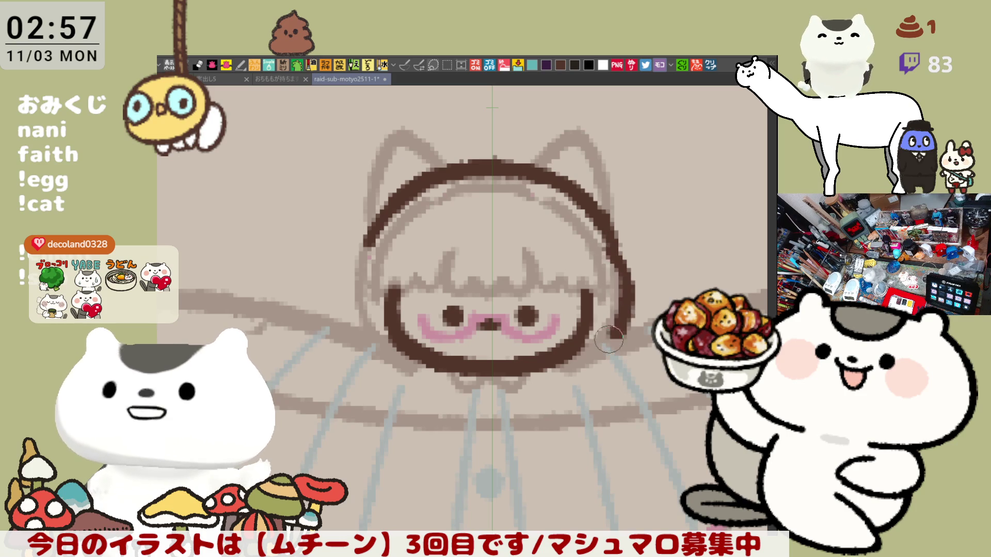
{"action": "key", "text": "ctrl+z"}
{"action": "mouse_move", "coordinate": [602, 241]}
{"action": "left_mouse_down"}
{"action": "mouse_move", "coordinate": [619, 265]}
{"action": "mouse_move", "coordinate": [604, 332]}
{"action": "mouse_move", "coordinate": [613, 351]}
{"action": "left_mouse_up"}
{"action": "key", "text": "ctrl+z"}
{"action": "key", "text": "ctrl+z"}
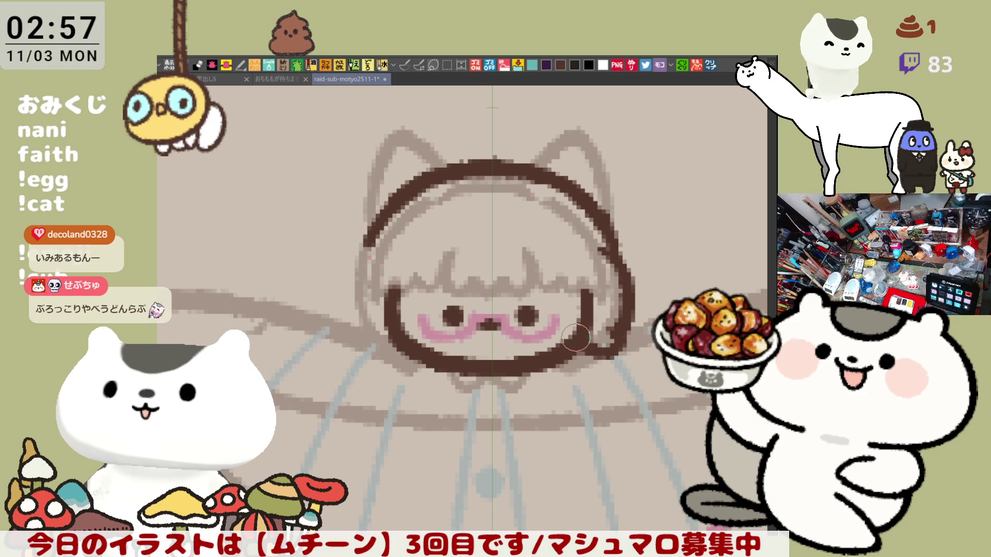
- Try outline strokes along the right side of the hair, then undo them
{"action": "left_click_drag", "start_coordinate": [599, 340], "coordinate": [619, 355]}
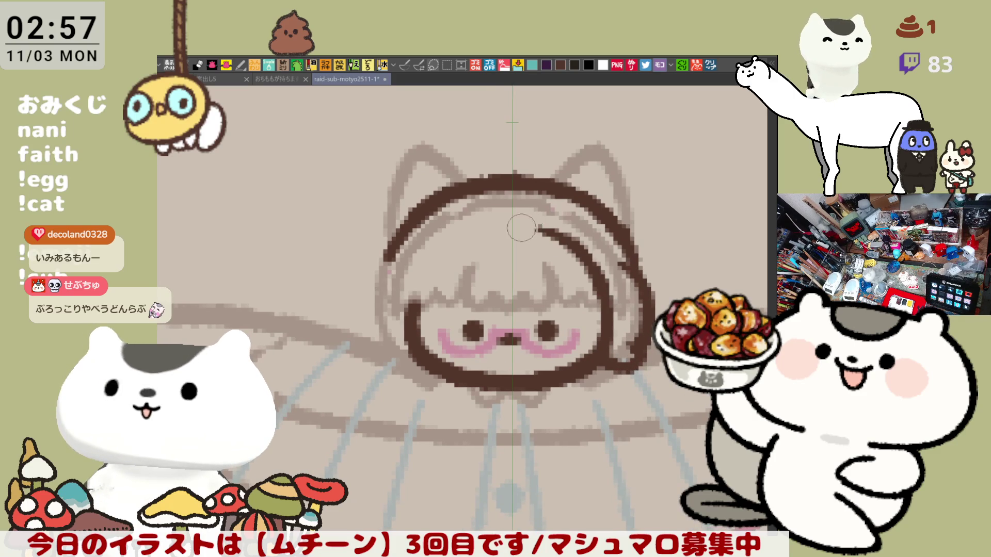
{"action": "left_click_drag", "start_coordinate": [540, 231], "coordinate": [595, 292]}
{"action": "key", "text": "ctrl+z"}
{"action": "left_click_drag", "start_coordinate": [516, 227], "coordinate": [614, 335]}
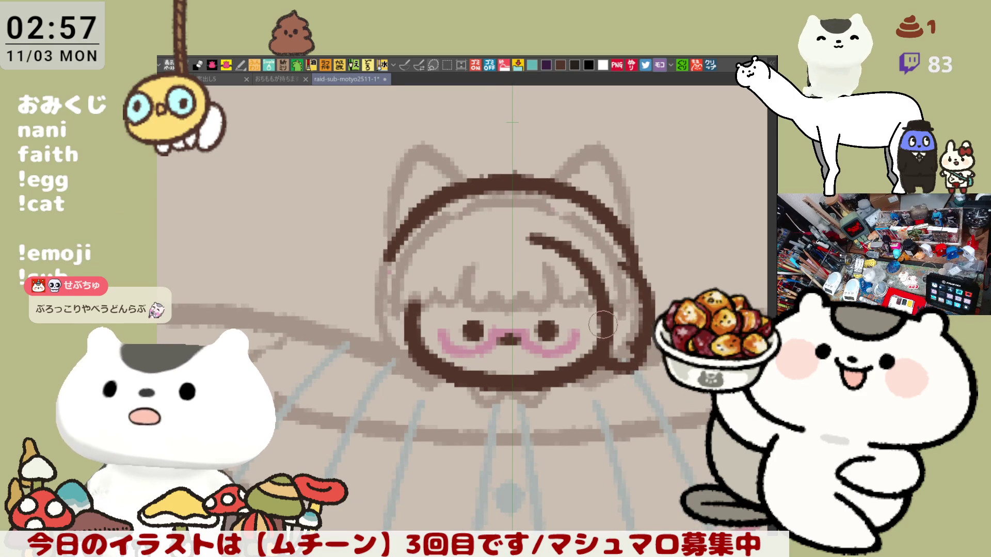
{"action": "key", "text": "ctrl+z"}
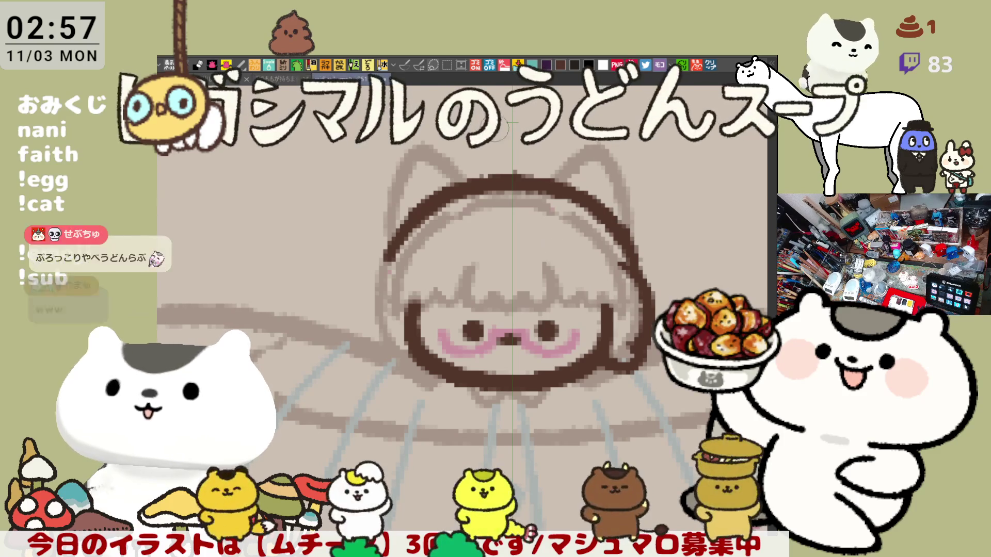
- Switch to a different inking brush and try eyebrow strokes above the eyes, then remove them
{"action": "left_click", "coordinate": [405, 64]}
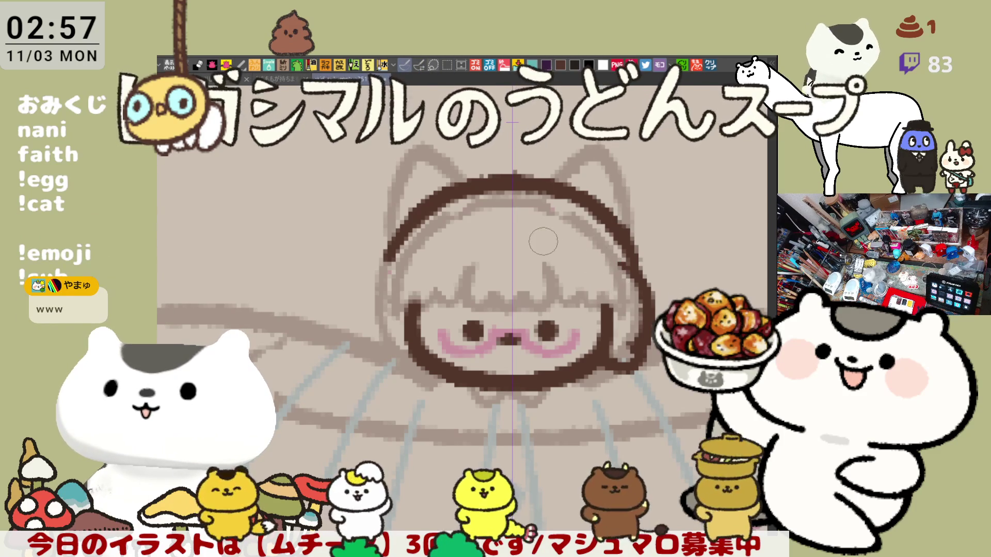
{"action": "left_click_drag", "start_coordinate": [547, 240], "coordinate": [590, 281]}
{"action": "key", "text": "ctrl+z"}
{"action": "left_click_drag", "start_coordinate": [529, 239], "coordinate": [593, 294]}
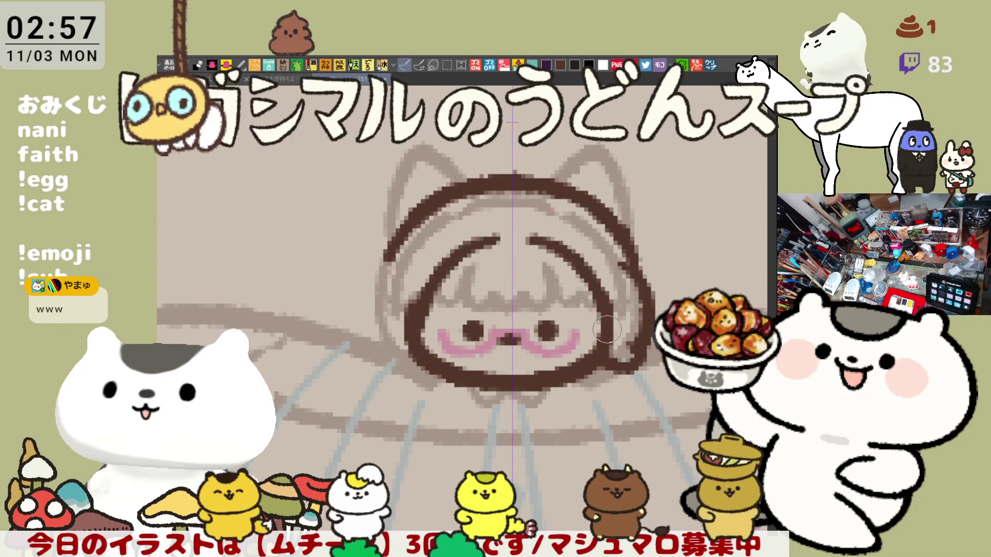
{"action": "key", "text": "ctrl+z"}
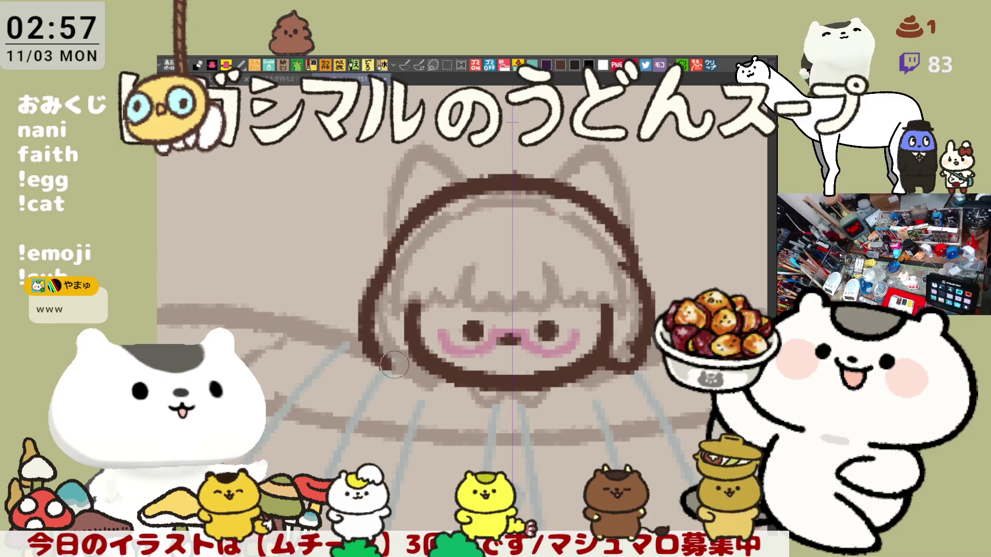
- Ink the left hood outline from the top arc down to the lower-left chin, retrying the curve
{"action": "left_click_drag", "start_coordinate": [375, 276], "coordinate": [413, 374]}
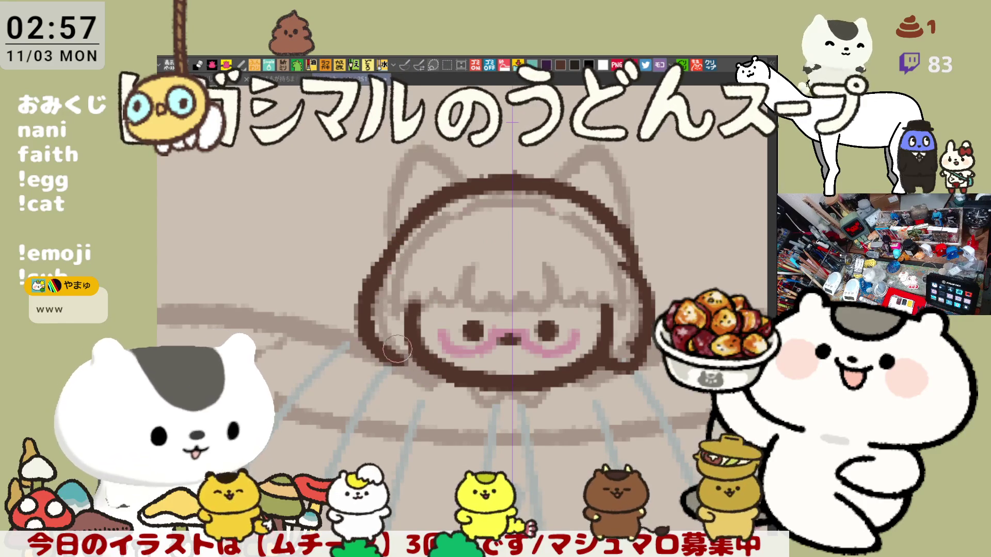
{"action": "key", "text": "ctrl+z"}
{"action": "mouse_move", "coordinate": [392, 240]}
{"action": "left_mouse_down"}
{"action": "mouse_move", "coordinate": [368, 292]}
{"action": "mouse_move", "coordinate": [397, 366]}
{"action": "mouse_move", "coordinate": [386, 261]}
{"action": "mouse_move", "coordinate": [401, 365]}
{"action": "left_mouse_up"}
{"action": "key", "text": "ctrl+z"}
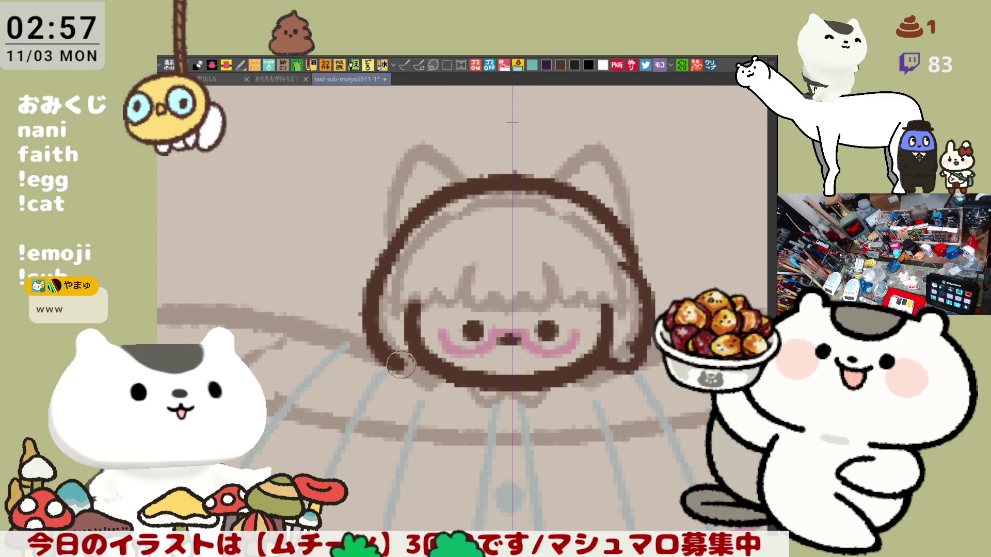
{"action": "key", "text": "ctrl+z"}
{"action": "left_click_drag", "start_coordinate": [386, 243], "coordinate": [402, 365]}
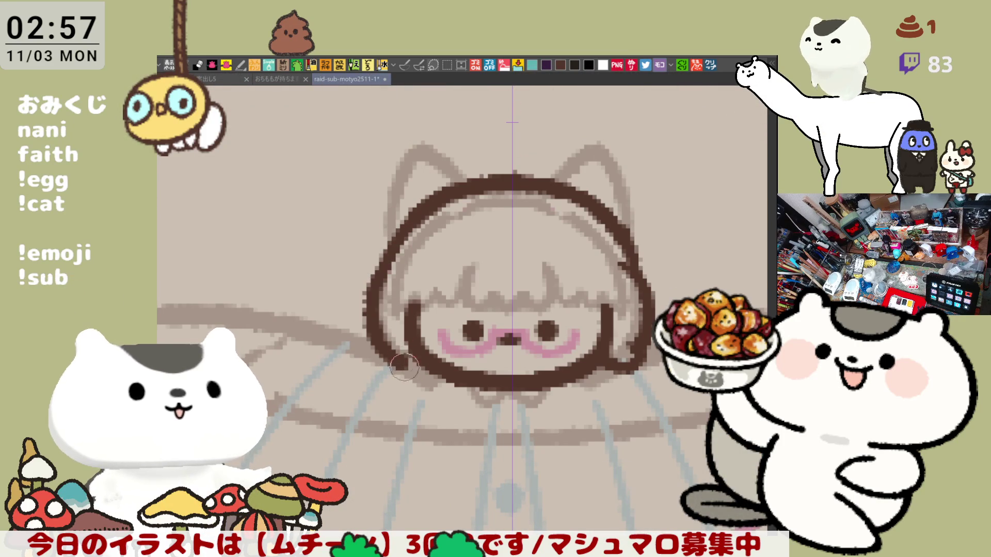
{"action": "key", "text": "ctrl+z"}
{"action": "mouse_move", "coordinate": [392, 237]}
{"action": "left_mouse_down"}
{"action": "mouse_move", "coordinate": [380, 269]}
{"action": "mouse_move", "coordinate": [399, 369]}
{"action": "mouse_move", "coordinate": [427, 373]}
{"action": "left_mouse_up"}
{"action": "key", "text": "ctrl+z"}
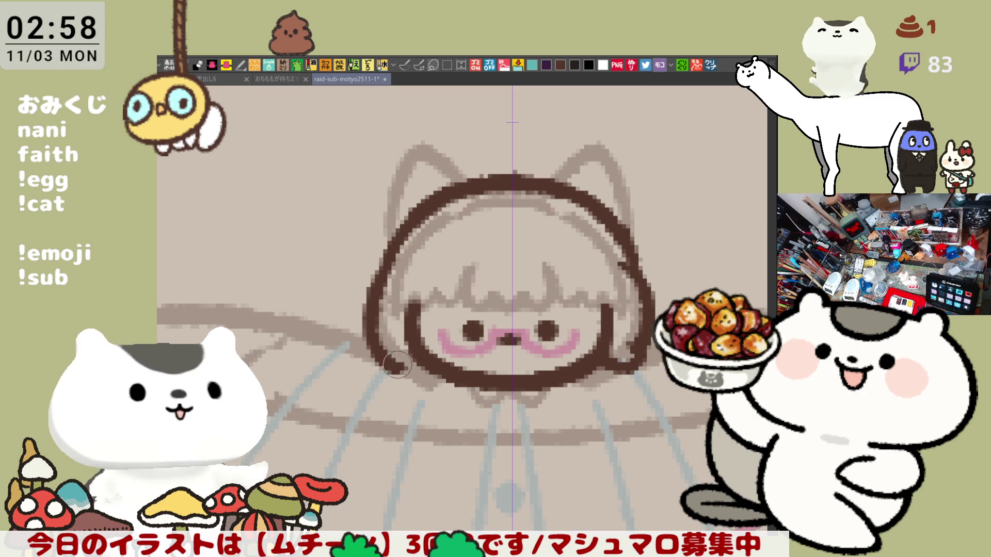
{"action": "left_click_drag", "start_coordinate": [401, 368], "coordinate": [429, 373]}
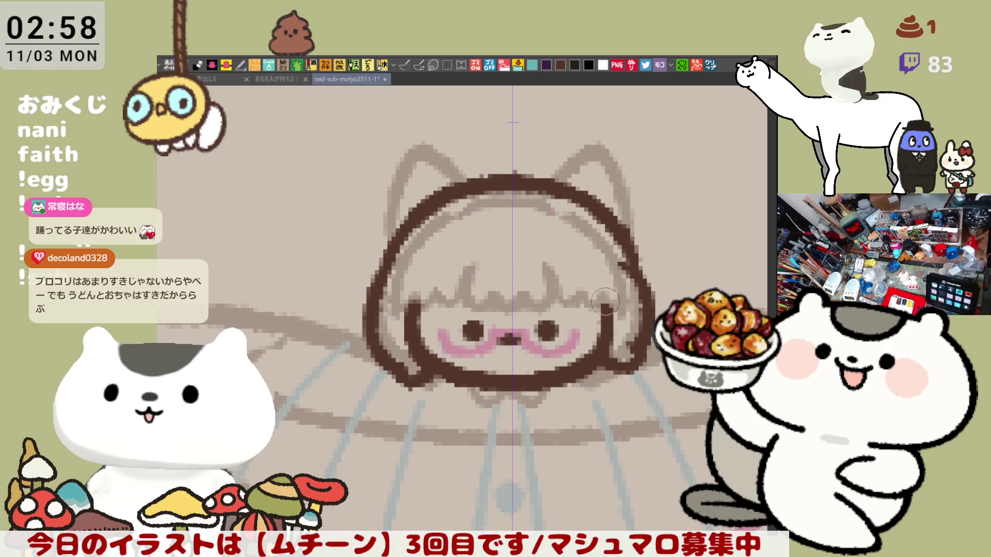
{"action": "left_click_drag", "start_coordinate": [546, 235], "coordinate": [585, 268]}
- Redraw the forehead hair lines down-left and down-right, and ink the hood's inner edge across the bangs
{"action": "key", "text": "ctrl+z"}
{"action": "left_click_drag", "start_coordinate": [546, 235], "coordinate": [585, 267]}
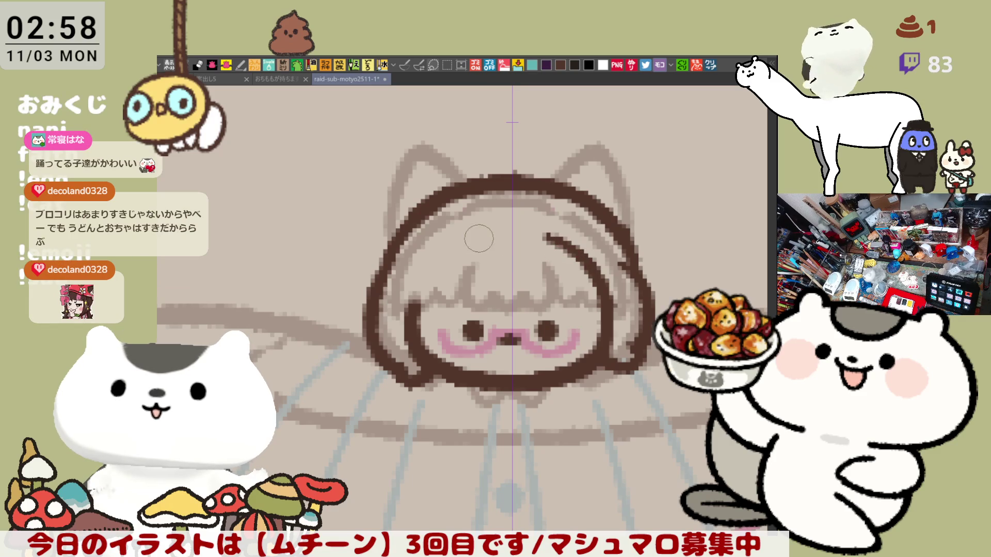
{"action": "left_click", "coordinate": [453, 244]}
{"action": "mouse_move", "coordinate": [449, 243]}
{"action": "left_mouse_down"}
{"action": "mouse_move", "coordinate": [400, 330]}
{"action": "mouse_move", "coordinate": [444, 269]}
{"action": "mouse_move", "coordinate": [400, 330]}
{"action": "left_mouse_up"}
{"action": "key", "text": "ctrl+z"}
{"action": "key", "text": "ctrl+z"}
{"action": "key", "text": "ctrl+z"}
{"action": "mouse_move", "coordinate": [464, 234]}
{"action": "left_mouse_down"}
{"action": "mouse_move", "coordinate": [405, 323]}
{"action": "mouse_move", "coordinate": [451, 253]}
{"action": "mouse_move", "coordinate": [410, 310]}
{"action": "left_mouse_up"}
{"action": "key", "text": "ctrl+z"}
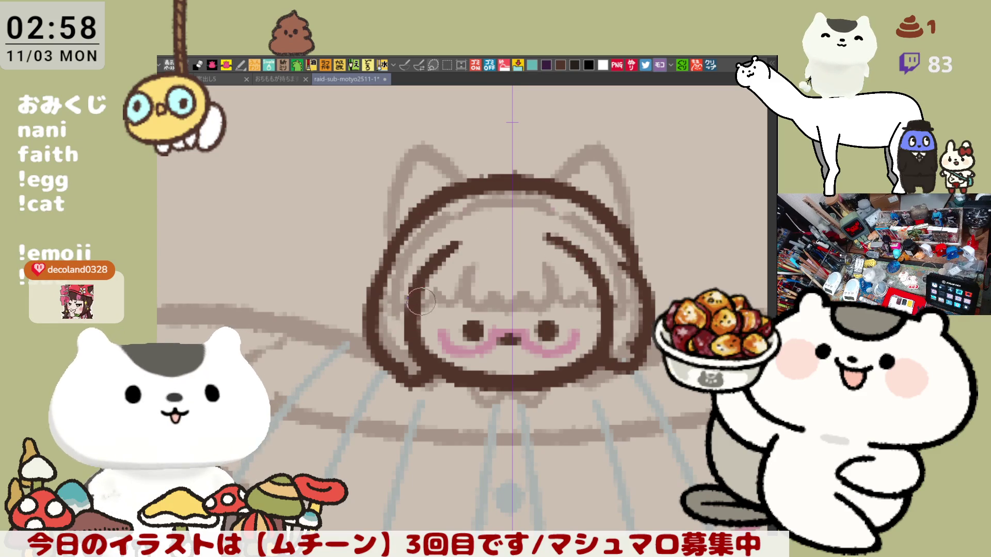
{"action": "key", "text": "ctrl+z"}
{"action": "left_click_drag", "start_coordinate": [464, 233], "coordinate": [408, 320]}
{"action": "key", "text": "ctrl+z"}
{"action": "left_click_drag", "start_coordinate": [457, 238], "coordinate": [408, 322]}
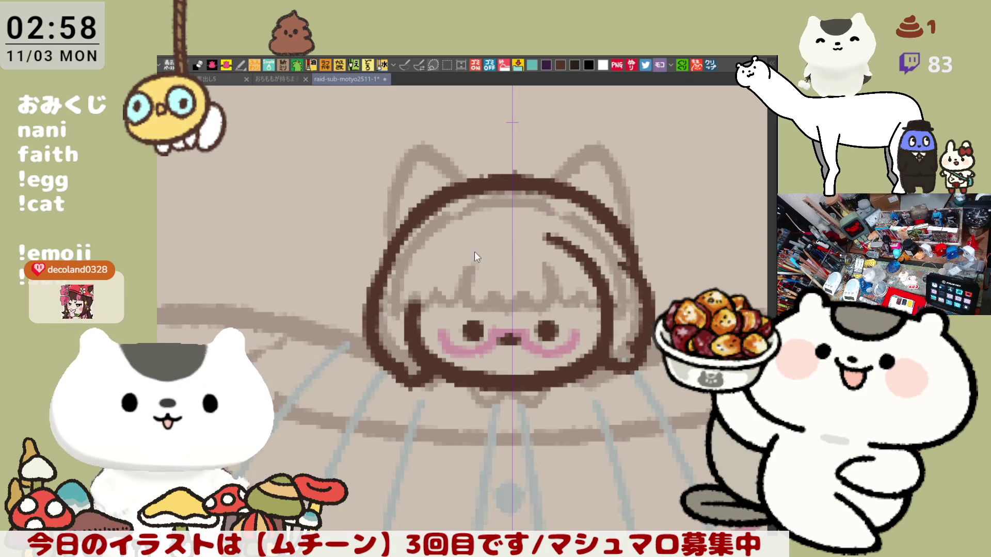
{"action": "scroll", "coordinate": [512, 248], "scroll_direction": "right", "scroll_amount": 4}
{"action": "left_click_drag", "start_coordinate": [412, 233], "coordinate": [469, 271]}
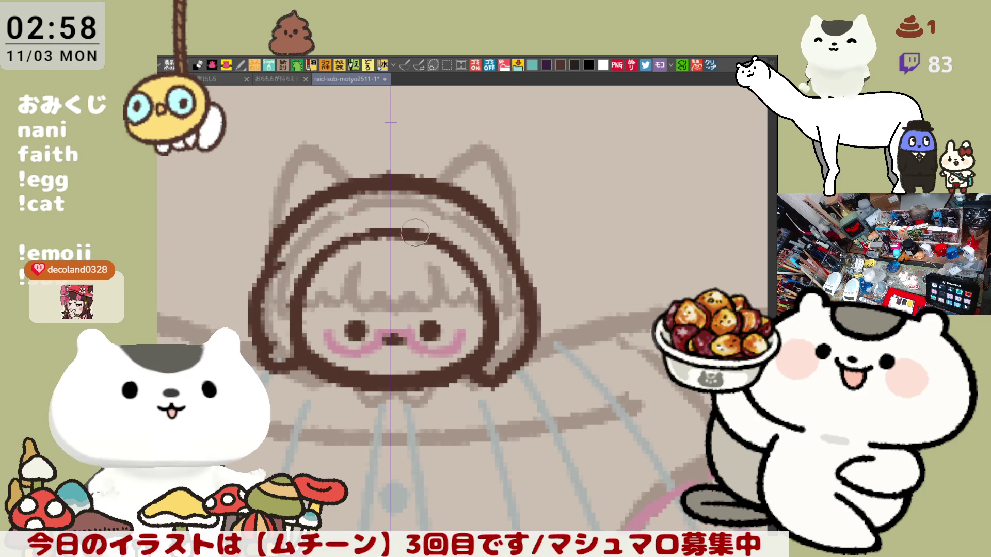
{"action": "left_click_drag", "start_coordinate": [341, 240], "coordinate": [414, 237]}
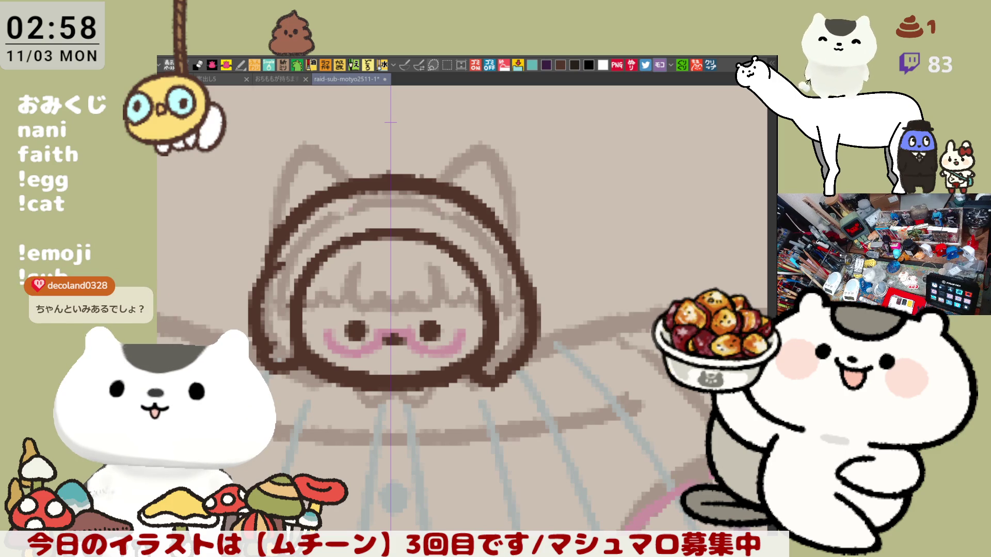
{"action": "scroll", "coordinate": [598, 443], "scroll_direction": "left", "scroll_amount": 3}
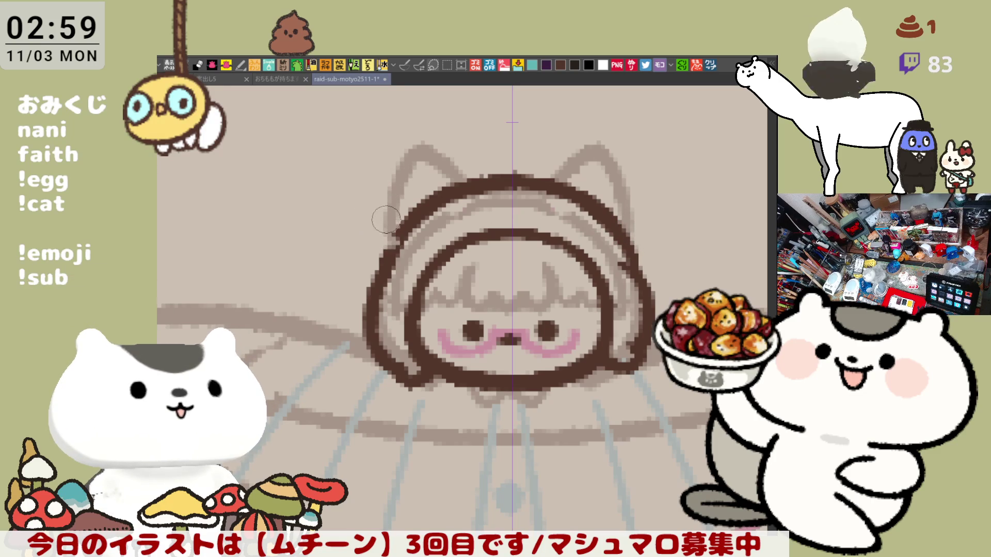
- Try curves down the hood's left side and a rounded ear loop, then remove them
{"action": "left_click_drag", "start_coordinate": [388, 162], "coordinate": [384, 242]}
{"action": "key", "text": "ctrl+z"}
{"action": "left_click_drag", "start_coordinate": [391, 164], "coordinate": [385, 242]}
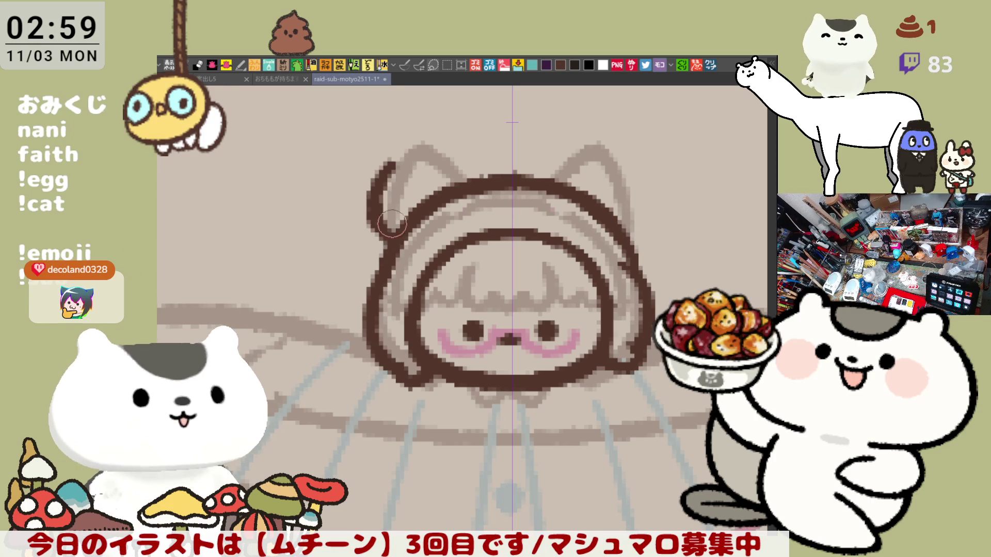
{"action": "left_click_drag", "start_coordinate": [398, 163], "coordinate": [448, 198]}
{"action": "key", "text": "ctrl+z"}
{"action": "key", "text": "ctrl+z"}
{"action": "mouse_move", "coordinate": [384, 258]}
{"action": "left_mouse_down"}
{"action": "mouse_move", "coordinate": [361, 230]}
{"action": "mouse_move", "coordinate": [450, 205]}
{"action": "left_mouse_up"}
{"action": "key", "text": "ctrl+z"}
{"action": "mouse_move", "coordinate": [396, 173]}
{"action": "left_mouse_down"}
{"action": "mouse_move", "coordinate": [368, 235]}
{"action": "mouse_move", "coordinate": [389, 257]}
{"action": "left_mouse_up"}
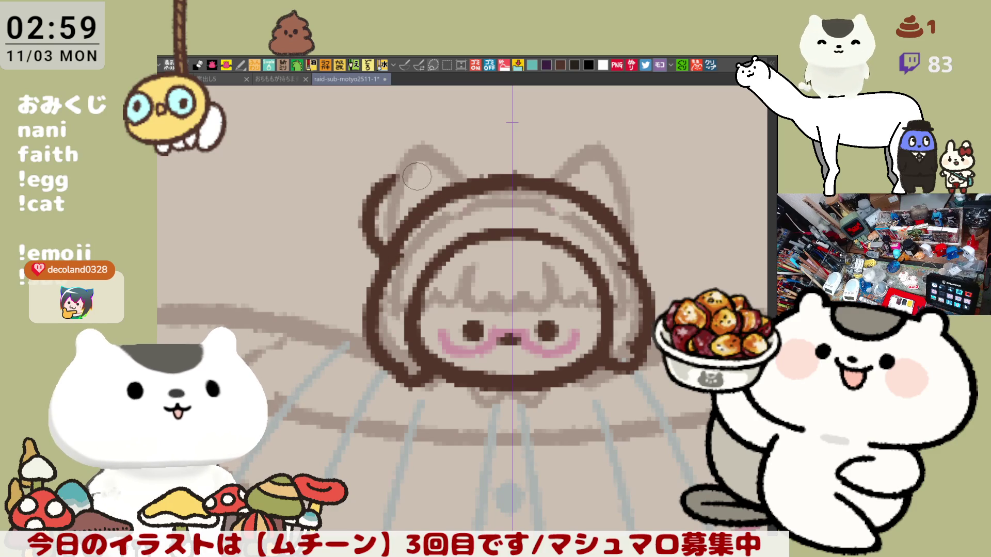
{"action": "key", "text": "ctrl+z"}
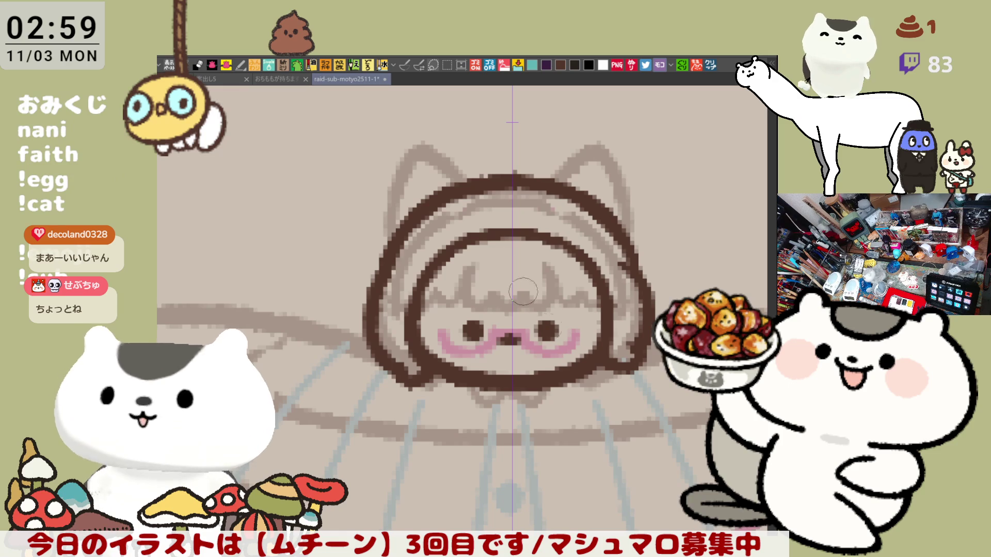
- Draw the left bear ear as a full round arc whose lower edge meets the hood
{"action": "mouse_move", "coordinate": [379, 242]}
{"action": "left_mouse_down"}
{"action": "mouse_move", "coordinate": [369, 235]}
{"action": "mouse_move", "coordinate": [439, 171]}
{"action": "mouse_move", "coordinate": [394, 250]}
{"action": "left_mouse_up"}
{"action": "key", "text": "ctrl+z"}
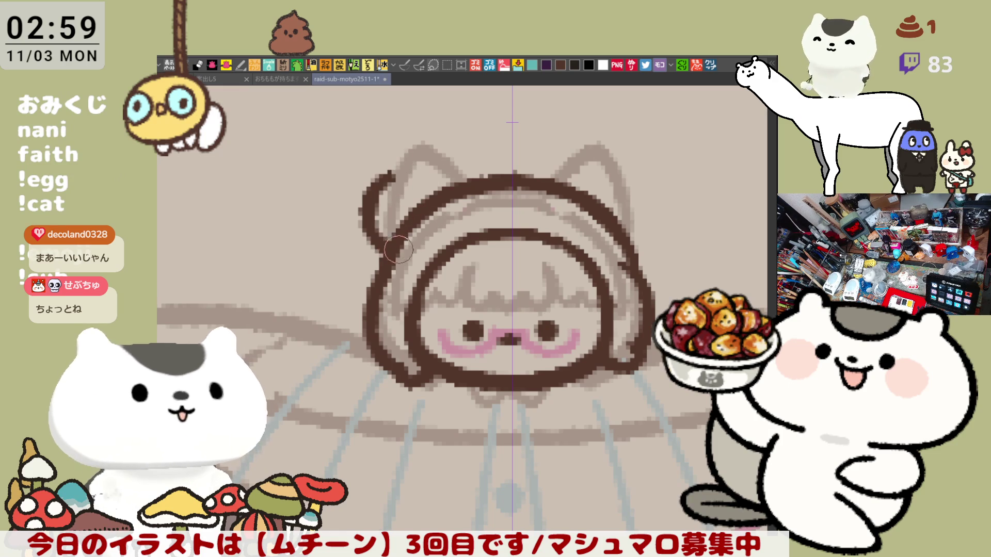
{"action": "left_click_drag", "start_coordinate": [390, 177], "coordinate": [443, 186]}
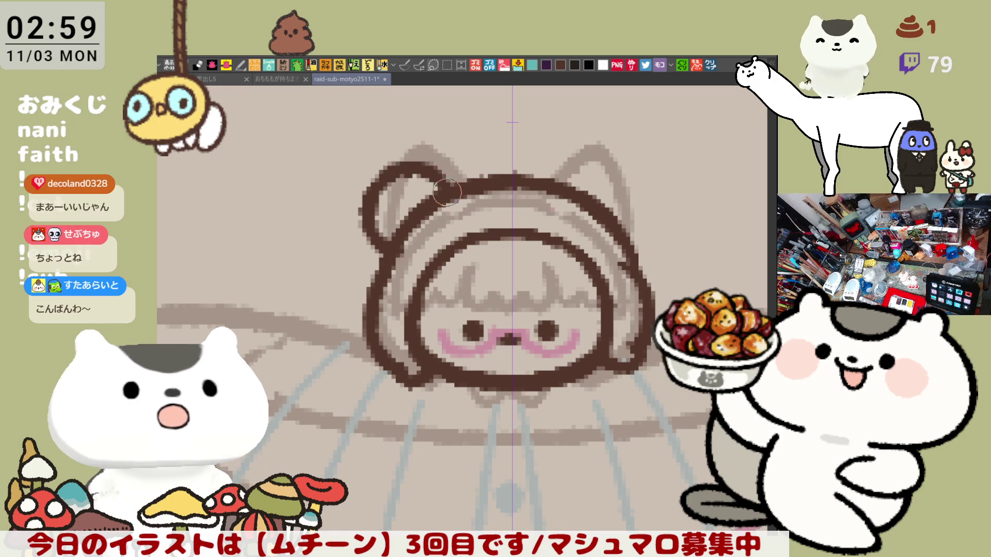
{"action": "key", "text": "ctrl+z"}
{"action": "mouse_move", "coordinate": [364, 215]}
{"action": "left_mouse_down"}
{"action": "mouse_move", "coordinate": [408, 165]}
{"action": "mouse_move", "coordinate": [444, 186]}
{"action": "mouse_move", "coordinate": [364, 217]}
{"action": "mouse_move", "coordinate": [372, 253]}
{"action": "left_mouse_up"}
{"action": "key", "text": "ctrl+z"}
{"action": "key", "text": "ctrl+z"}
{"action": "mouse_move", "coordinate": [365, 214]}
{"action": "left_mouse_down"}
{"action": "mouse_move", "coordinate": [437, 178]}
{"action": "mouse_move", "coordinate": [449, 186]}
{"action": "left_mouse_up"}
{"action": "mouse_move", "coordinate": [382, 251]}
{"action": "left_mouse_down"}
{"action": "mouse_move", "coordinate": [368, 227]}
{"action": "mouse_move", "coordinate": [397, 262]}
{"action": "left_mouse_up"}
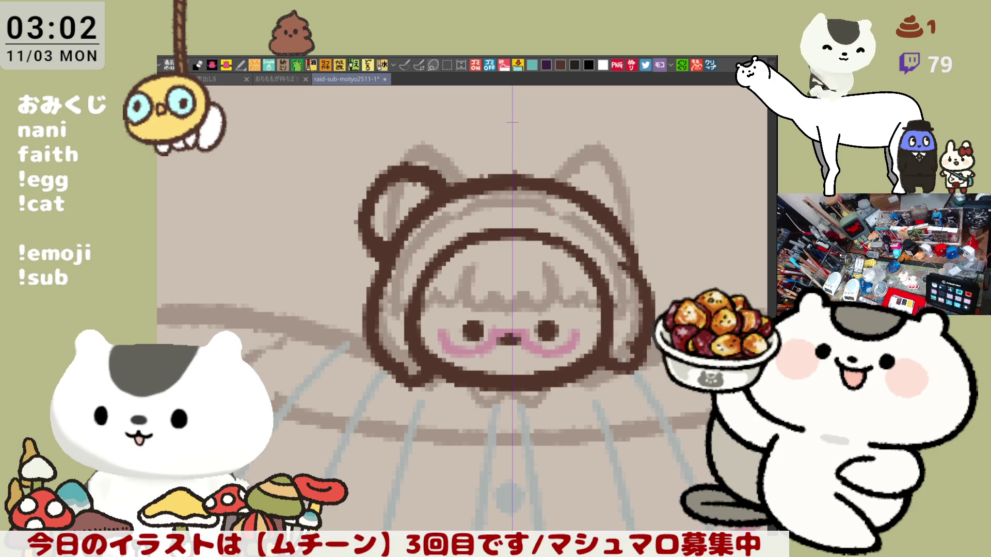
{"action": "left_click_drag", "start_coordinate": [478, 362], "coordinate": [444, 302]}
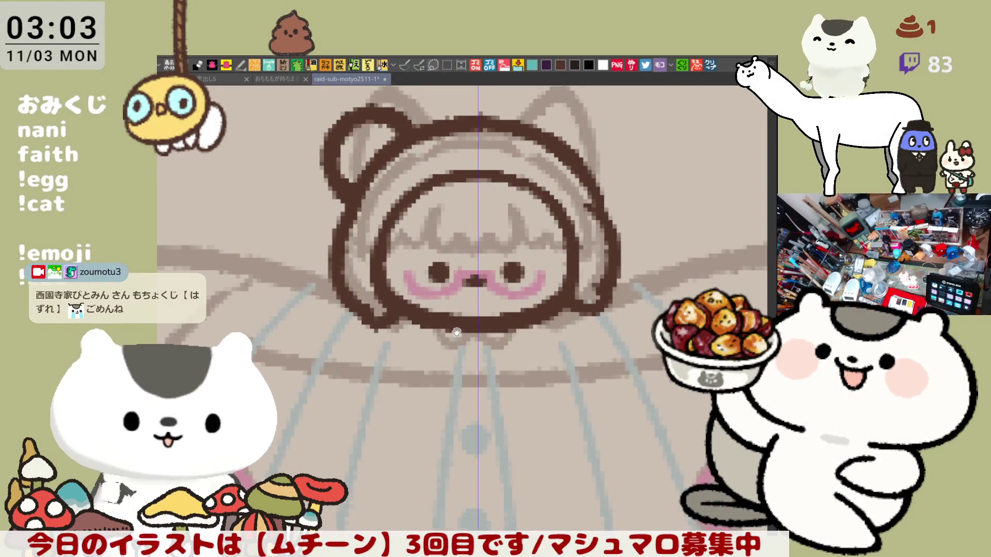
- Try and undo a stroke on the right ear's upper edge, then flip the canvas view horizontally
{"action": "left_click_drag", "start_coordinate": [452, 325], "coordinate": [492, 372]}
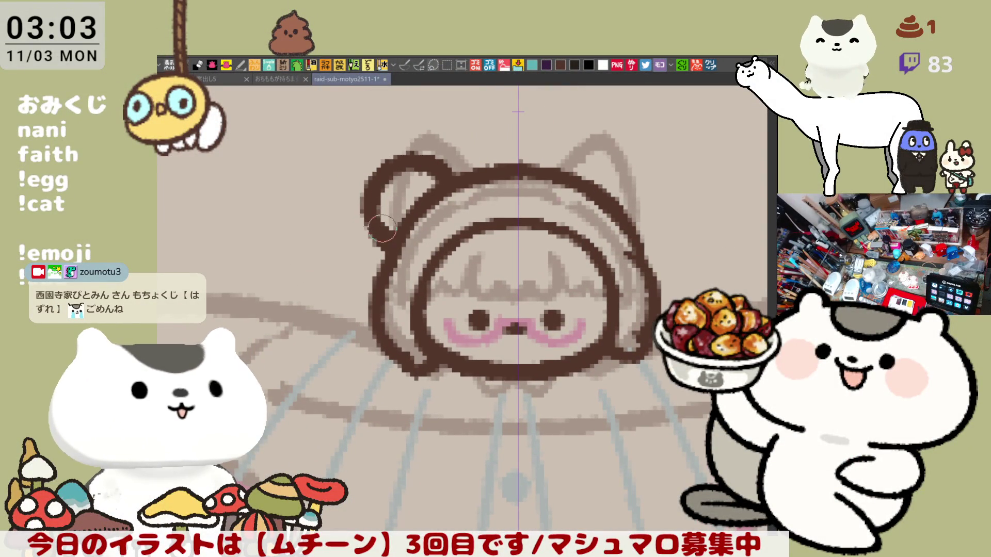
{"action": "left_click_drag", "start_coordinate": [577, 171], "coordinate": [617, 156]}
{"action": "key", "text": "ctrl+z"}
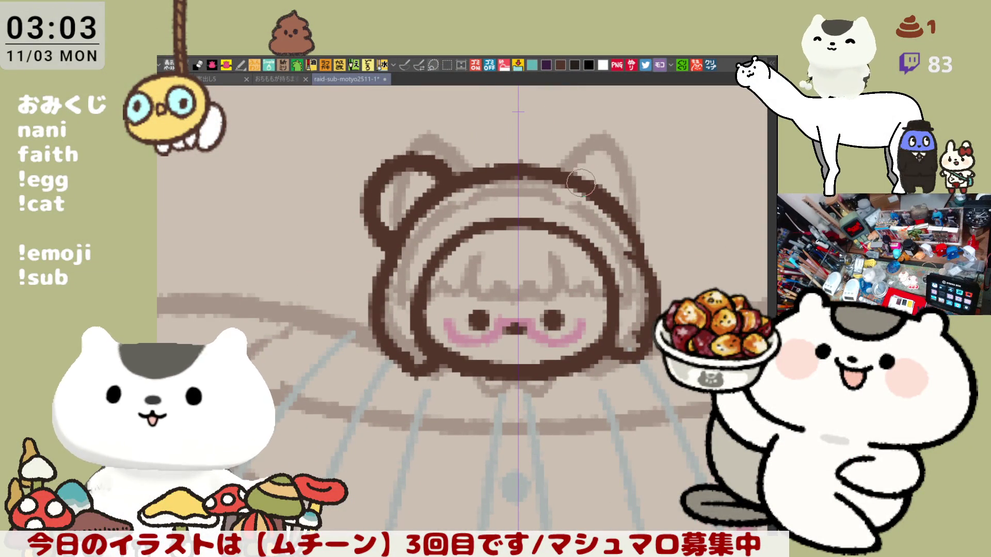
{"action": "left_click_drag", "start_coordinate": [582, 184], "coordinate": [640, 176]}
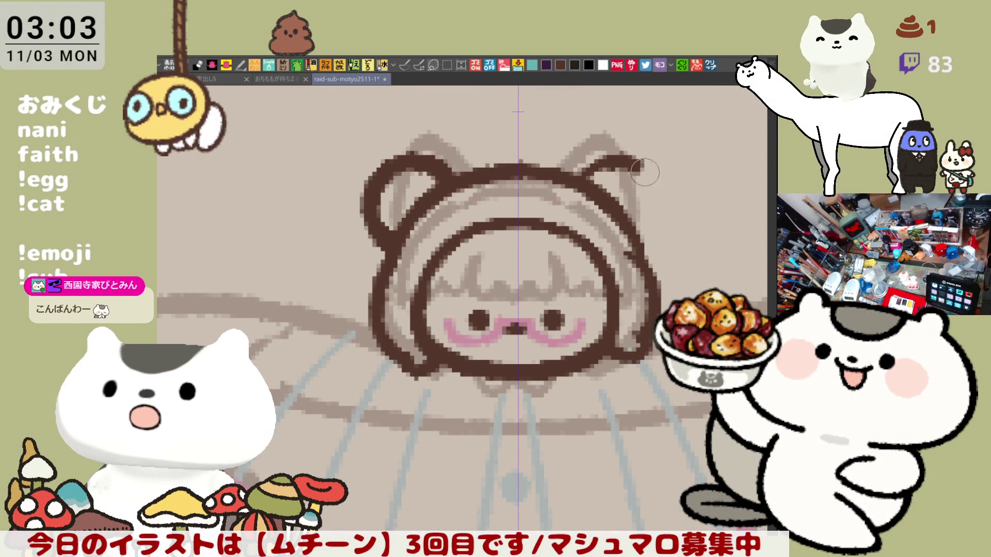
{"action": "key", "text": "ctrl+z"}
{"action": "key", "text": "h"}
- Try strokes down the hood's left edge toward the left ear, undoing each one
{"action": "mouse_move", "coordinate": [254, 183]}
{"action": "left_mouse_down"}
{"action": "mouse_move", "coordinate": [243, 227]}
{"action": "mouse_move", "coordinate": [281, 235]}
{"action": "left_mouse_up"}
{"action": "key", "text": "ctrl+z"}
{"action": "left_click_drag", "start_coordinate": [259, 160], "coordinate": [281, 233]}
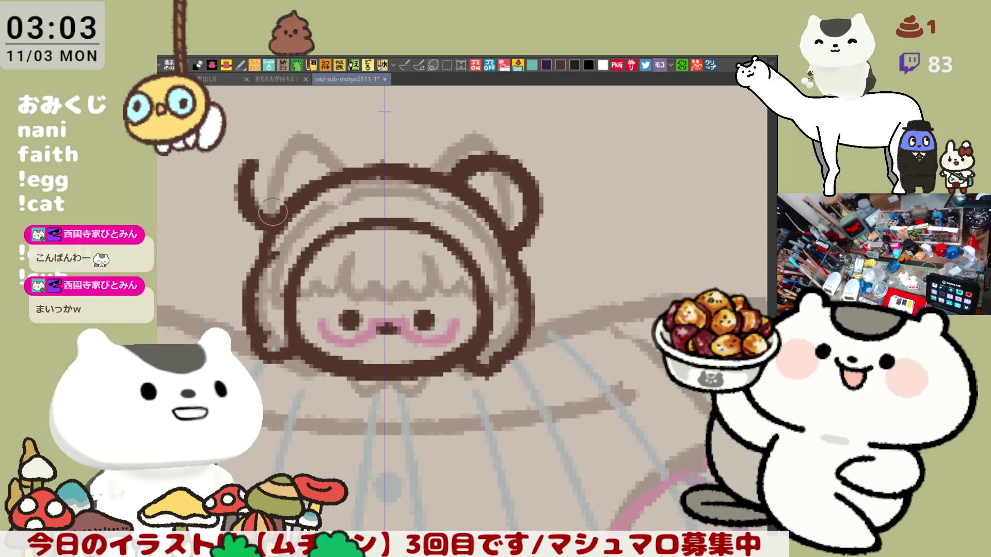
{"action": "key", "text": "ctrl+z"}
{"action": "mouse_move", "coordinate": [258, 158]}
{"action": "left_mouse_down"}
{"action": "mouse_move", "coordinate": [280, 225]}
{"action": "mouse_move", "coordinate": [296, 166]}
{"action": "mouse_move", "coordinate": [335, 178]}
{"action": "left_mouse_up"}
{"action": "key", "text": "ctrl+z"}
{"action": "left_click_drag", "start_coordinate": [266, 150], "coordinate": [341, 189]}
{"action": "key", "text": "ctrl+z"}
- Draw the left ear outline as an arc over the top, redrawing it several times
{"action": "mouse_move", "coordinate": [258, 170]}
{"action": "left_mouse_down"}
{"action": "mouse_move", "coordinate": [310, 140]}
{"action": "mouse_move", "coordinate": [339, 180]}
{"action": "left_mouse_up"}
{"action": "key", "text": "ctrl+z"}
{"action": "left_click_drag", "start_coordinate": [255, 173], "coordinate": [332, 176]}
{"action": "key", "text": "ctrl+z"}
{"action": "left_click_drag", "start_coordinate": [256, 173], "coordinate": [335, 181]}
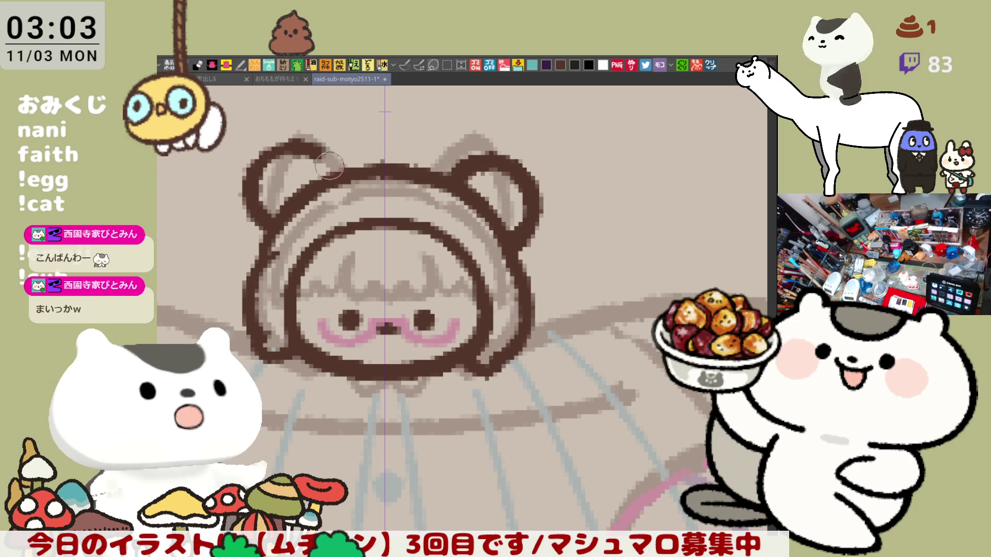
{"action": "key", "text": "ctrl+z"}
{"action": "mouse_move", "coordinate": [247, 186]}
{"action": "left_mouse_down"}
{"action": "mouse_move", "coordinate": [260, 166]}
{"action": "mouse_move", "coordinate": [338, 181]}
{"action": "left_mouse_up"}
{"action": "key", "text": "ctrl+z"}
{"action": "left_click_drag", "start_coordinate": [266, 155], "coordinate": [338, 178]}
- Settle the final left ear arc and extend it down to meet the hood
{"action": "key", "text": "ctrl+z"}
{"action": "left_click_drag", "start_coordinate": [260, 165], "coordinate": [338, 178]}
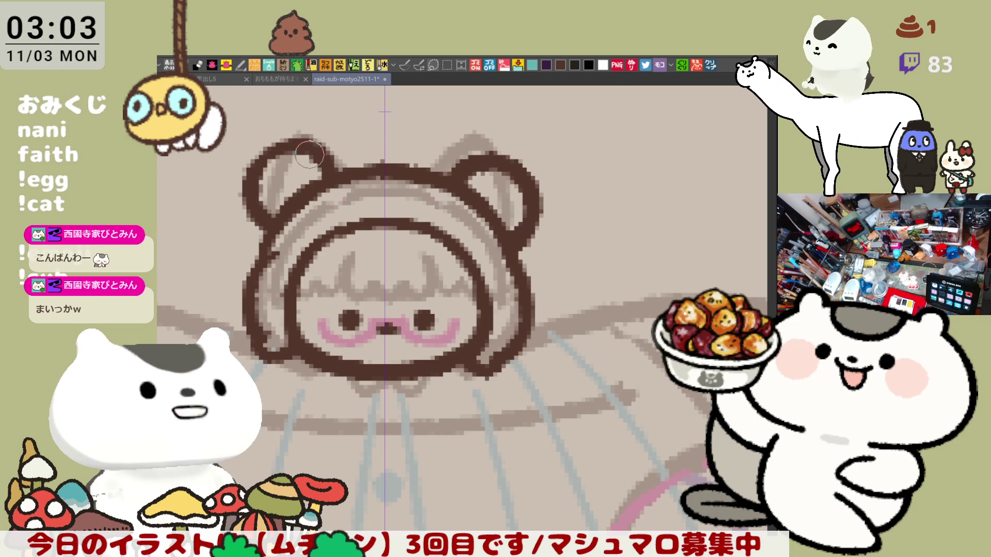
{"action": "key", "text": "ctrl+z"}
{"action": "left_click_drag", "start_coordinate": [248, 180], "coordinate": [317, 139]}
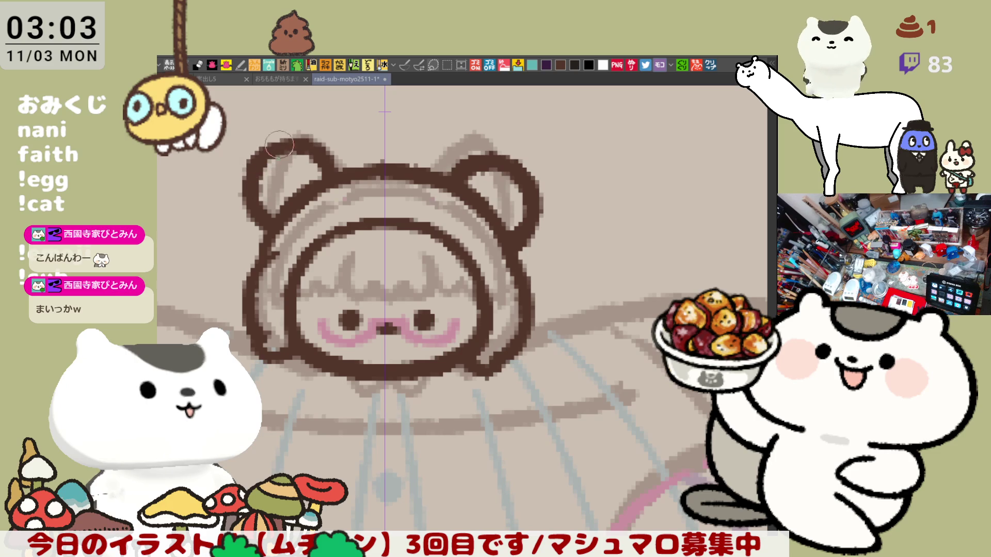
{"action": "key", "text": "ctrl+z"}
{"action": "mouse_move", "coordinate": [242, 181]}
{"action": "left_mouse_down"}
{"action": "mouse_move", "coordinate": [255, 164]}
{"action": "mouse_move", "coordinate": [315, 139]}
{"action": "left_mouse_up"}
{"action": "key", "text": "ctrl+z"}
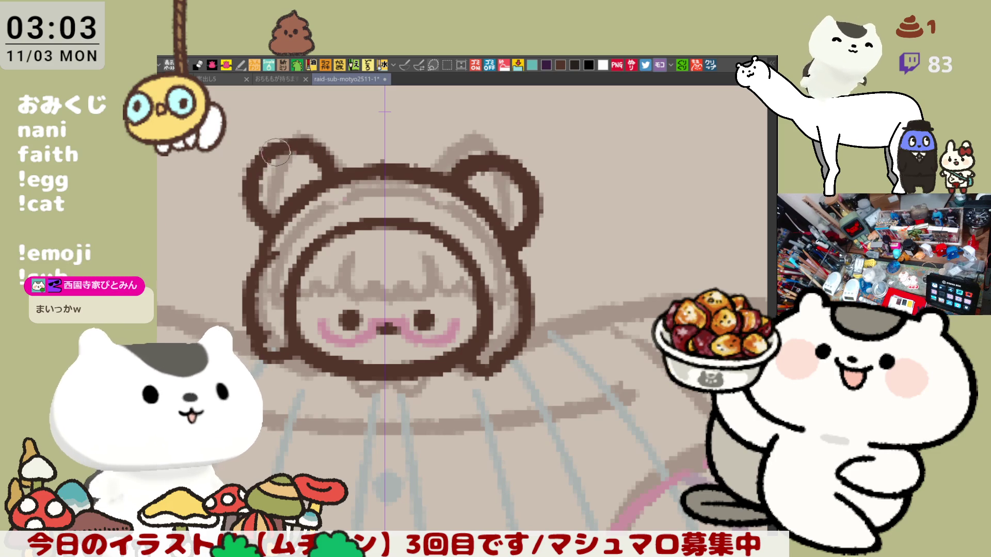
{"action": "left_click_drag", "start_coordinate": [246, 181], "coordinate": [261, 168]}
{"action": "left_click_drag", "start_coordinate": [303, 143], "coordinate": [321, 153]}
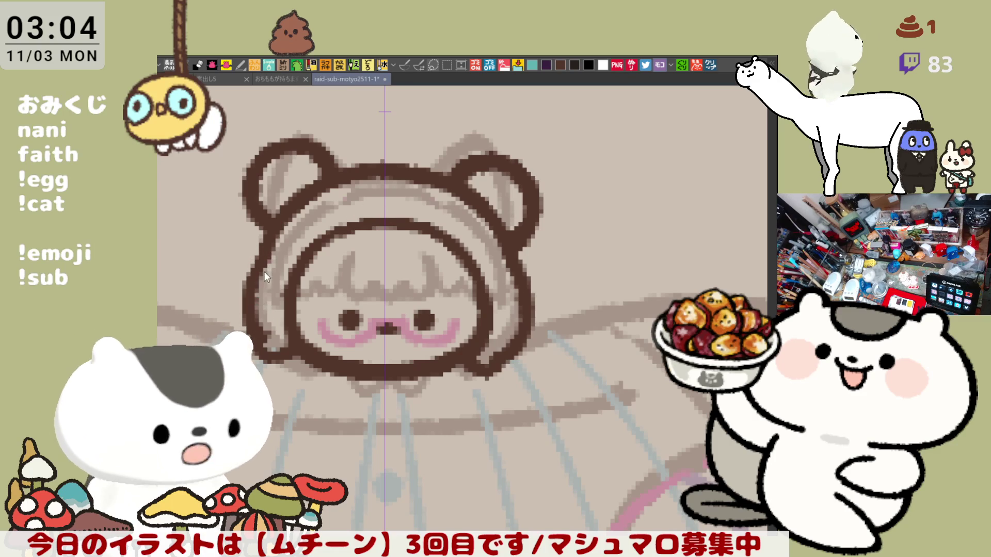
- Go over the lower part of the hood's left edge with one heavier dark brown stroke
{"action": "mouse_move", "coordinate": [262, 317]}
{"action": "left_mouse_down"}
{"action": "mouse_move", "coordinate": [249, 273]}
{"action": "mouse_move", "coordinate": [261, 327]}
{"action": "left_mouse_up"}
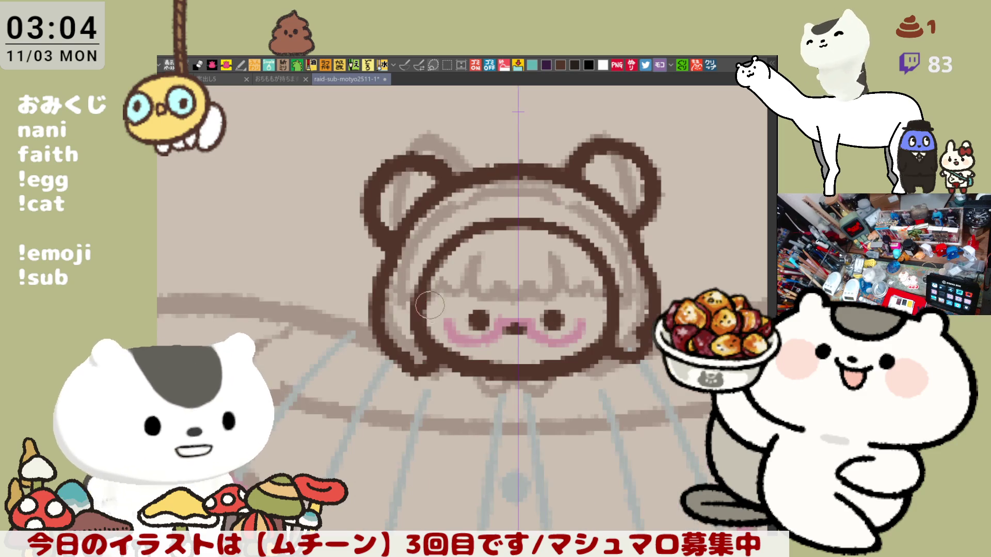
- Recentre the view on the hooded head and erase the right part of the inner hood line
{"action": "left_click_drag", "start_coordinate": [307, 331], "coordinate": [374, 312]}
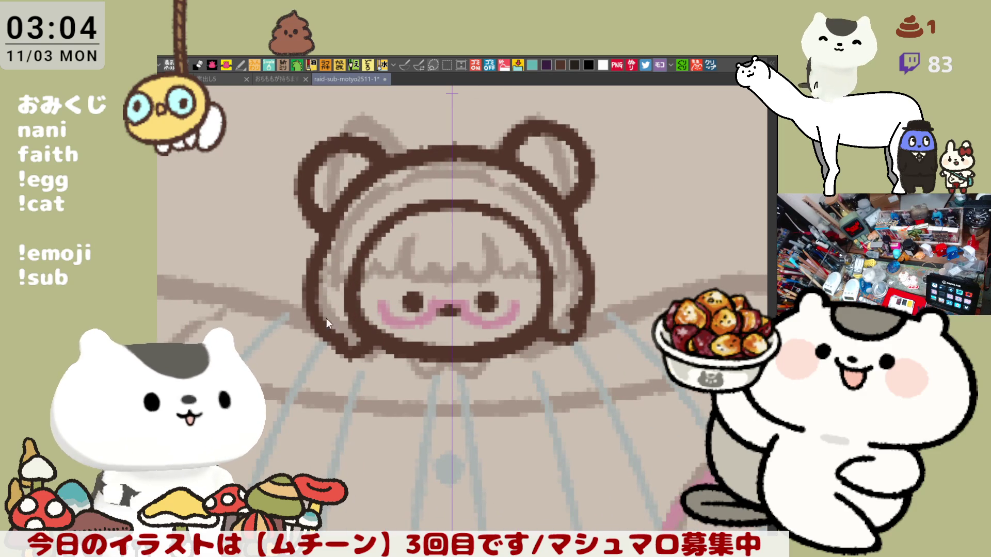
{"action": "mouse_move", "coordinate": [300, 297]}
{"action": "left_mouse_down"}
{"action": "mouse_move", "coordinate": [320, 338]}
{"action": "mouse_move", "coordinate": [370, 359]}
{"action": "mouse_move", "coordinate": [318, 343]}
{"action": "mouse_move", "coordinate": [341, 351]}
{"action": "mouse_move", "coordinate": [325, 333]}
{"action": "mouse_move", "coordinate": [359, 354]}
{"action": "mouse_move", "coordinate": [348, 350]}
{"action": "mouse_move", "coordinate": [358, 330]}
{"action": "mouse_move", "coordinate": [340, 351]}
{"action": "mouse_move", "coordinate": [363, 339]}
{"action": "mouse_move", "coordinate": [351, 349]}
{"action": "mouse_move", "coordinate": [330, 349]}
{"action": "mouse_move", "coordinate": [359, 357]}
{"action": "mouse_move", "coordinate": [351, 345]}
{"action": "mouse_move", "coordinate": [363, 331]}
{"action": "left_mouse_up"}
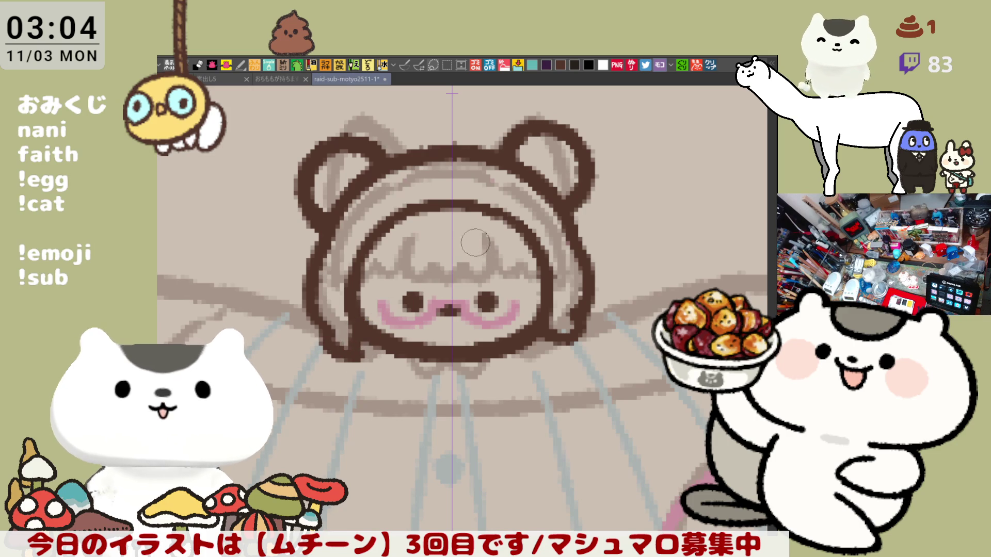
{"action": "left_click_drag", "start_coordinate": [461, 204], "coordinate": [528, 240]}
- Redraw the right inner hood line, trying long and short strokes and restoring one with Ctrl+Y
{"action": "left_click_drag", "start_coordinate": [467, 203], "coordinate": [553, 298]}
{"action": "key", "text": "ctrl+z"}
{"action": "left_click_drag", "start_coordinate": [467, 203], "coordinate": [547, 297]}
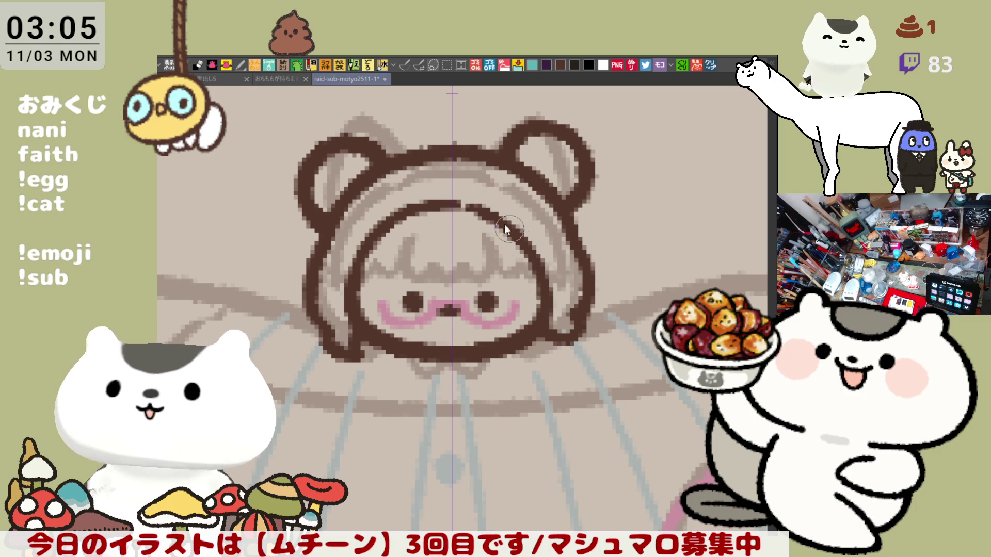
{"action": "key", "text": "ctrl+z"}
{"action": "key", "text": "ctrl+y"}
{"action": "key", "text": "ctrl+z"}
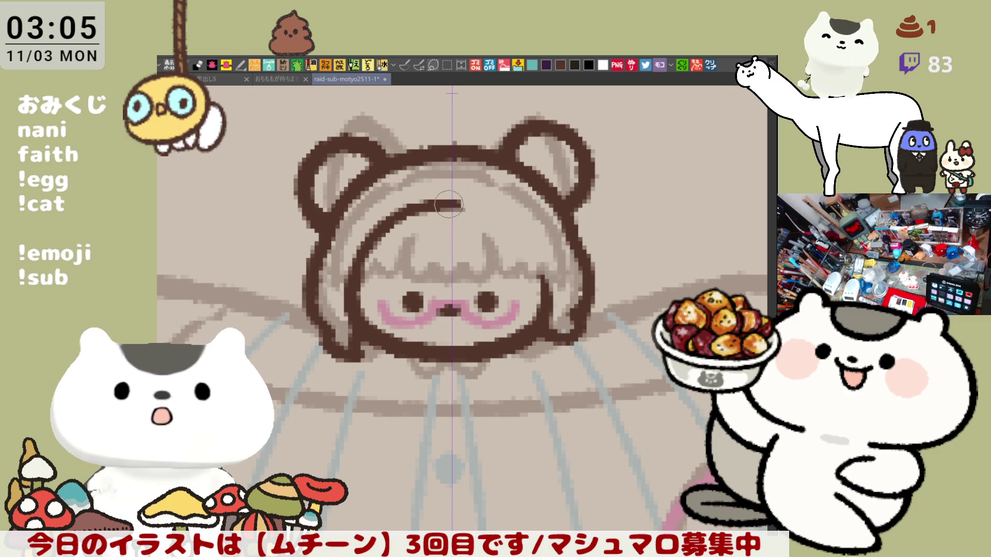
{"action": "left_click_drag", "start_coordinate": [464, 203], "coordinate": [509, 234]}
{"action": "key", "text": "ctrl+z"}
- Retry shorter and longer versions of the inner hood curve around the face
{"action": "mouse_move", "coordinate": [467, 204]}
{"action": "left_mouse_down"}
{"action": "mouse_move", "coordinate": [518, 221]}
{"action": "mouse_move", "coordinate": [538, 251]}
{"action": "left_mouse_up"}
{"action": "key", "text": "ctrl+z"}
{"action": "key", "text": "ctrl+z"}
{"action": "key", "text": "ctrl+y"}
{"action": "key", "text": "ctrl+z"}
{"action": "left_click_drag", "start_coordinate": [460, 204], "coordinate": [522, 239]}
{"action": "key", "text": "ctrl+z"}
{"action": "mouse_move", "coordinate": [444, 204]}
{"action": "left_mouse_down"}
{"action": "mouse_move", "coordinate": [526, 222]}
{"action": "mouse_move", "coordinate": [542, 310]}
{"action": "left_mouse_up"}
{"action": "key", "text": "ctrl+z"}
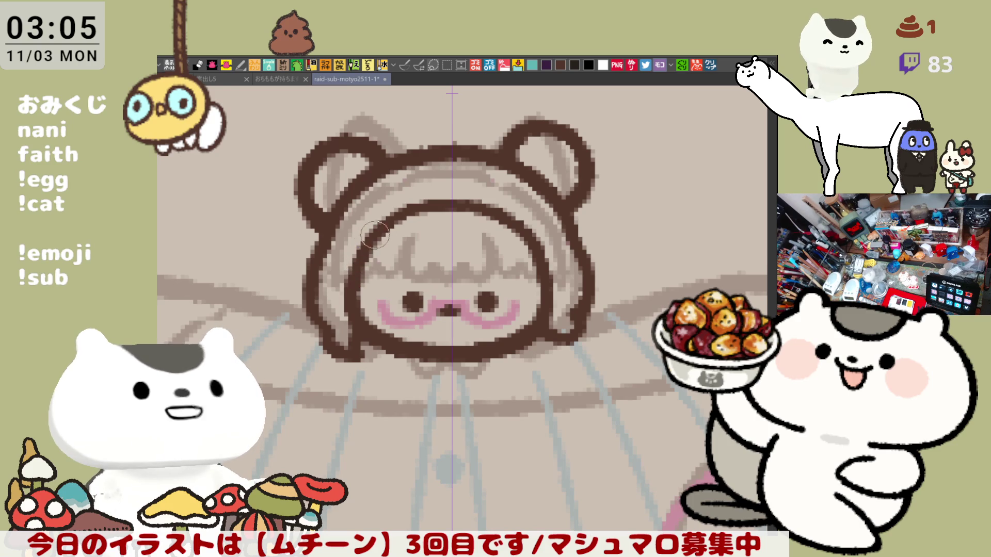
{"action": "scroll", "coordinate": [449, 239], "scroll_direction": "down", "scroll_amount": 1}
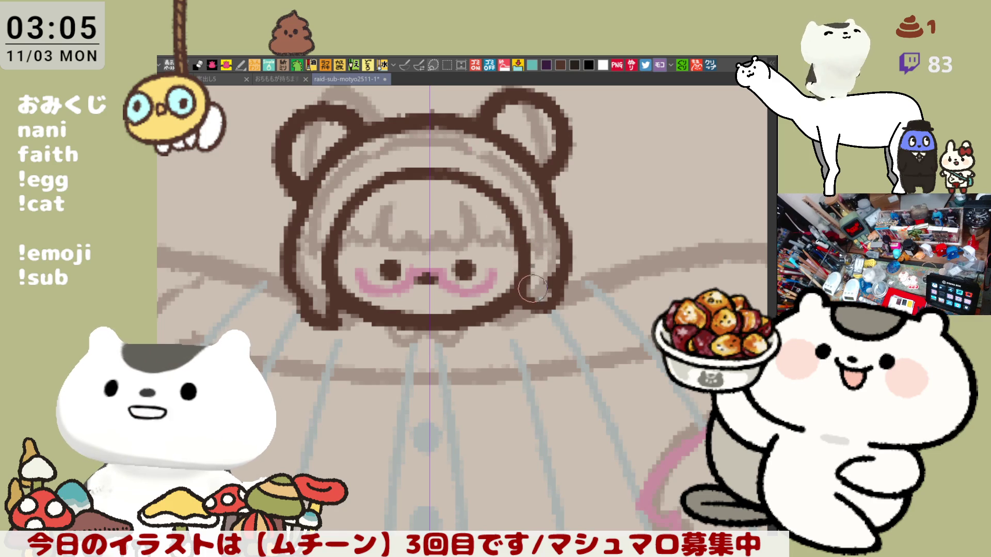
{"action": "left_click_drag", "start_coordinate": [522, 271], "coordinate": [554, 307]}
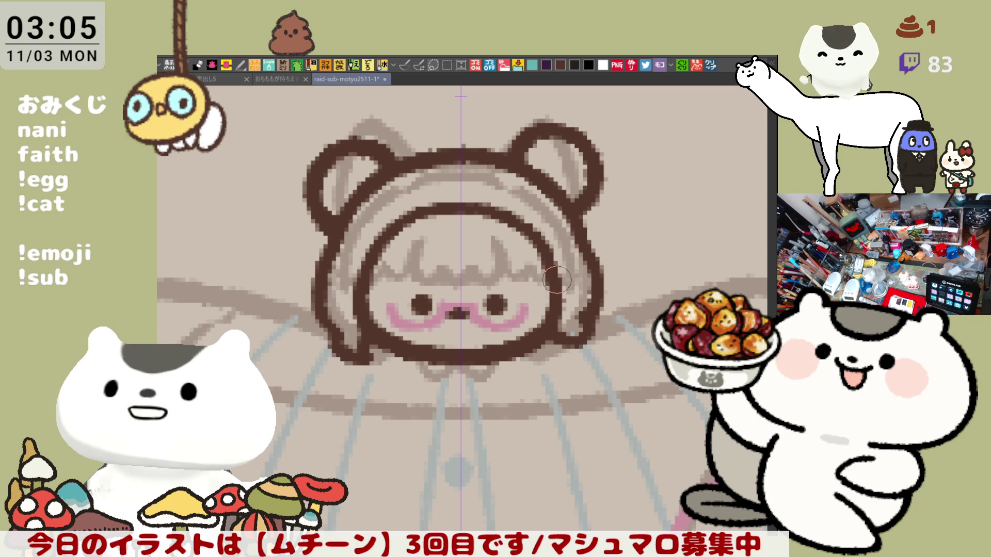
{"action": "scroll", "coordinate": [504, 335], "scroll_direction": "down", "scroll_amount": 1}
{"action": "scroll", "coordinate": [504, 335], "scroll_direction": "down", "scroll_amount": 2}
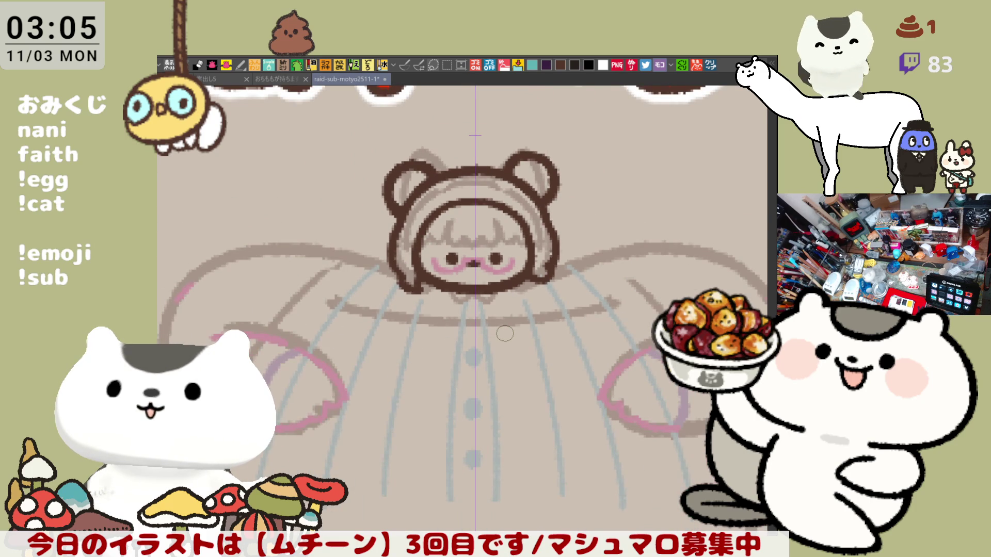
{"action": "scroll", "coordinate": [505, 333], "scroll_direction": "down", "scroll_amount": 1}
{"action": "scroll", "coordinate": [506, 331], "scroll_direction": "down", "scroll_amount": 1}
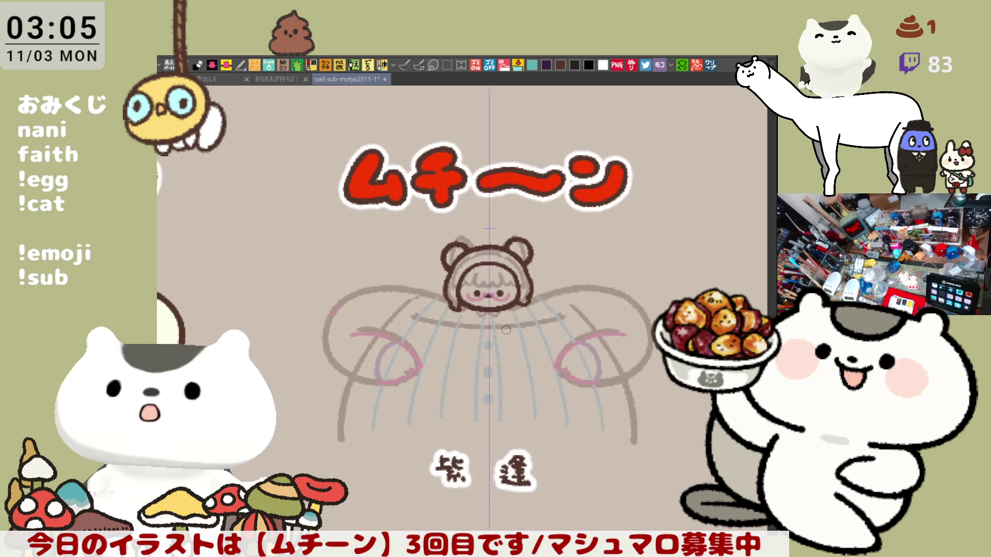
{"action": "scroll", "coordinate": [506, 328], "scroll_direction": "up", "scroll_amount": 4}
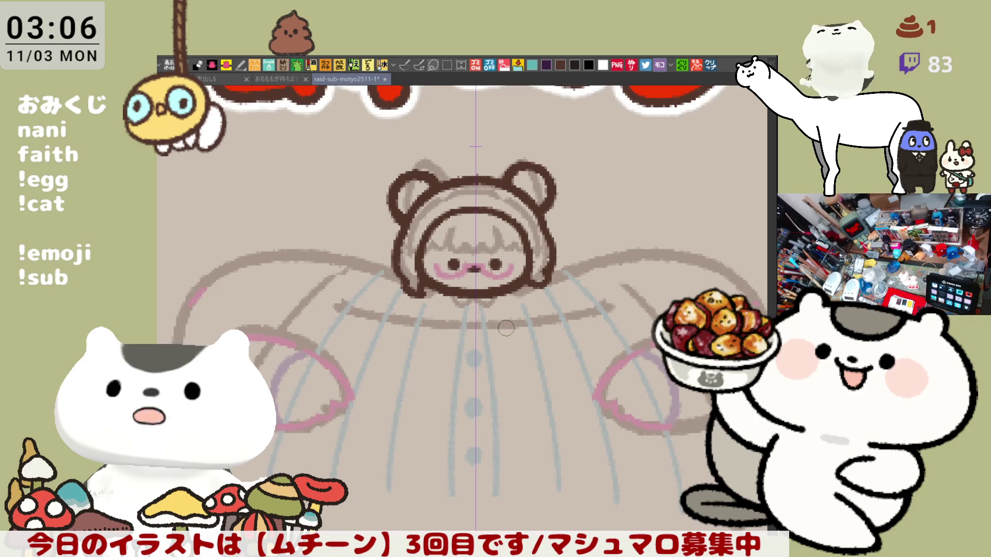
{"action": "scroll", "coordinate": [506, 329], "scroll_direction": "up", "scroll_amount": 2}
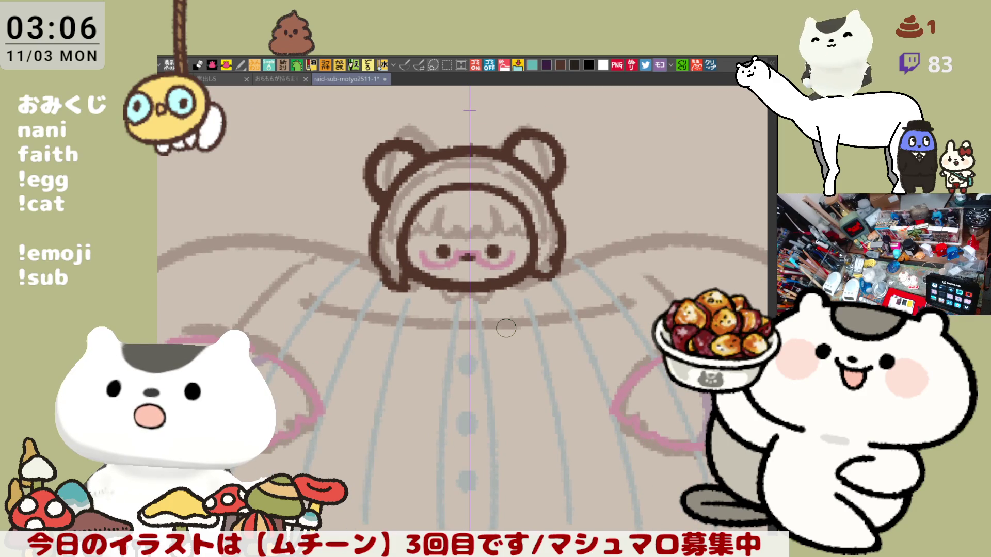
{"action": "scroll", "coordinate": [501, 378], "scroll_direction": "down", "scroll_amount": 2}
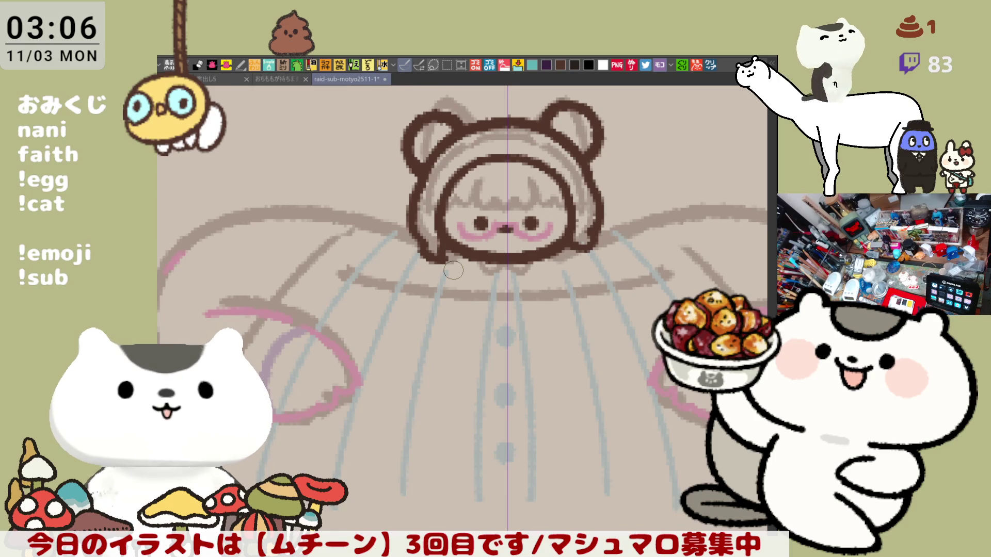
{"action": "scroll", "coordinate": [453, 269], "scroll_direction": "down", "scroll_amount": 1}
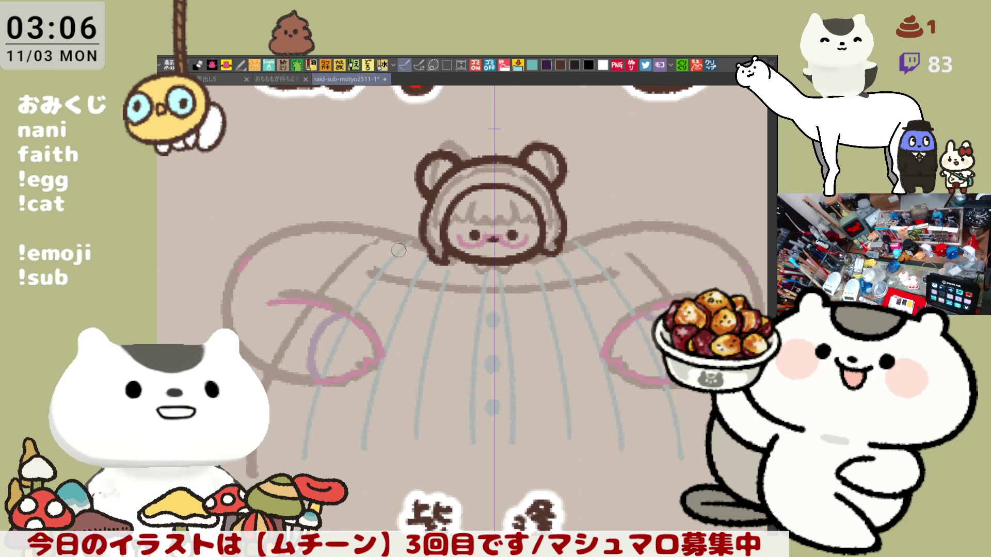
- Ink a mirrored dark brown arc across both shoulders, redrawing it until it sits right
{"action": "left_click_drag", "start_coordinate": [273, 234], "coordinate": [413, 236]}
{"action": "key", "text": "ctrl+z"}
{"action": "key", "text": "ctrl+z"}
{"action": "left_click_drag", "start_coordinate": [286, 233], "coordinate": [412, 236]}
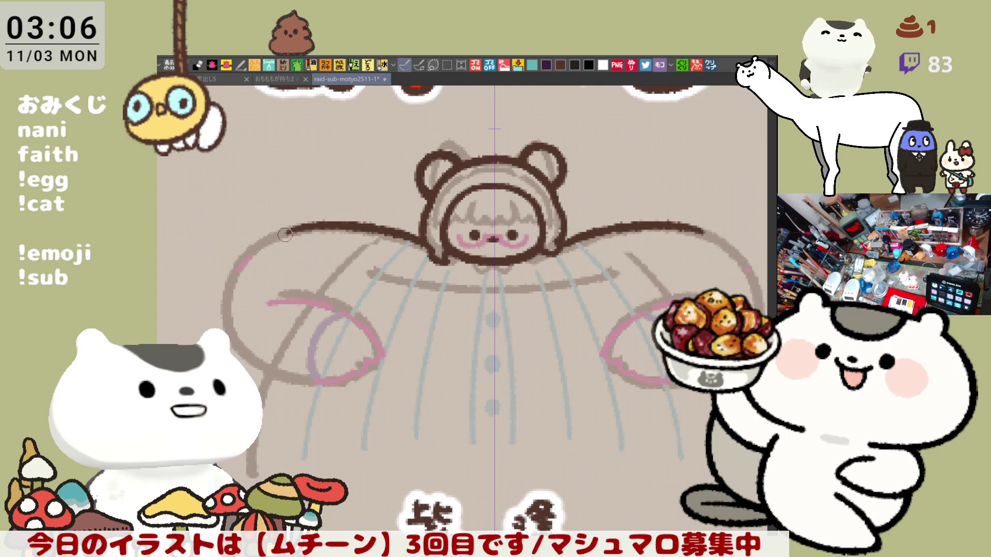
{"action": "left_click_drag", "start_coordinate": [260, 244], "coordinate": [310, 226]}
{"action": "key", "text": "ctrl+z"}
{"action": "mouse_move", "coordinate": [256, 247]}
{"action": "left_mouse_down"}
{"action": "mouse_move", "coordinate": [279, 233]}
{"action": "mouse_move", "coordinate": [314, 233]}
{"action": "left_mouse_up"}
{"action": "key", "text": "ctrl+z"}
{"action": "key", "text": "ctrl+z"}
- Extend the outer arm outline in a long curve down the left side
{"action": "key", "text": "ctrl+z"}
{"action": "key", "text": "ctrl+z"}
{"action": "mouse_move", "coordinate": [257, 247]}
{"action": "left_mouse_down"}
{"action": "mouse_move", "coordinate": [326, 226]}
{"action": "mouse_move", "coordinate": [253, 249]}
{"action": "mouse_move", "coordinate": [227, 305]}
{"action": "mouse_move", "coordinate": [234, 271]}
{"action": "mouse_move", "coordinate": [227, 315]}
{"action": "mouse_move", "coordinate": [253, 250]}
{"action": "mouse_move", "coordinate": [227, 296]}
{"action": "mouse_move", "coordinate": [243, 263]}
{"action": "mouse_move", "coordinate": [265, 244]}
{"action": "left_mouse_up"}
{"action": "key", "text": "ctrl+z"}
{"action": "key", "text": "ctrl+z"}
{"action": "key", "text": "ctrl+z"}
{"action": "key", "text": "ctrl+z"}
{"action": "key", "text": "ctrl+z"}
{"action": "mouse_move", "coordinate": [227, 295]}
{"action": "left_mouse_down"}
{"action": "mouse_move", "coordinate": [248, 253]}
{"action": "mouse_move", "coordinate": [273, 234]}
{"action": "left_mouse_up"}
{"action": "key", "text": "ctrl+z"}
{"action": "key", "text": "ctrl+z"}
{"action": "key", "text": "ctrl+z"}
{"action": "mouse_move", "coordinate": [227, 297]}
{"action": "left_mouse_down"}
{"action": "mouse_move", "coordinate": [275, 232]}
{"action": "mouse_move", "coordinate": [224, 304]}
{"action": "left_mouse_up"}
{"action": "key", "text": "ctrl+z"}
{"action": "key", "text": "ctrl+z"}
{"action": "left_click_drag", "start_coordinate": [274, 232], "coordinate": [232, 324]}
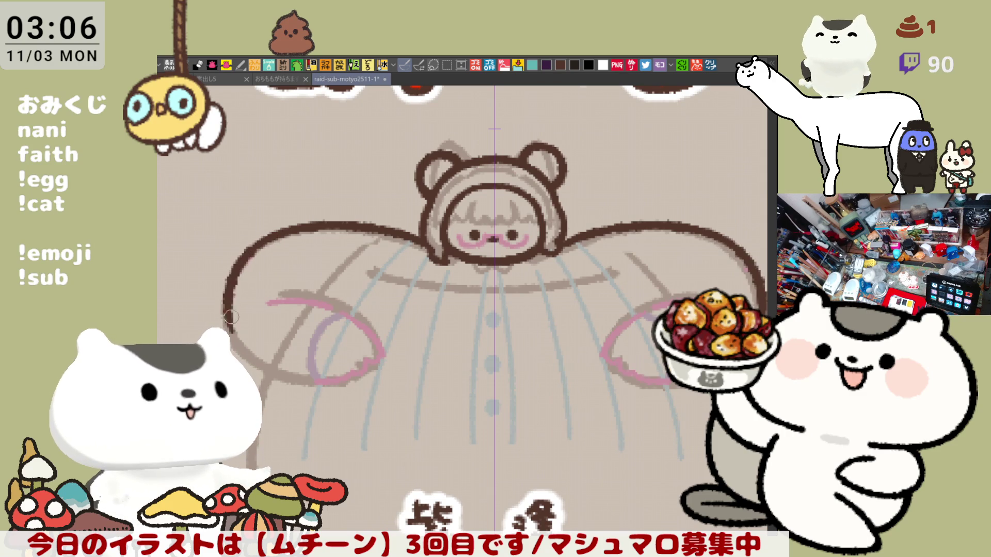
{"action": "key", "text": "ctrl+z"}
{"action": "left_click_drag", "start_coordinate": [274, 233], "coordinate": [230, 338]}
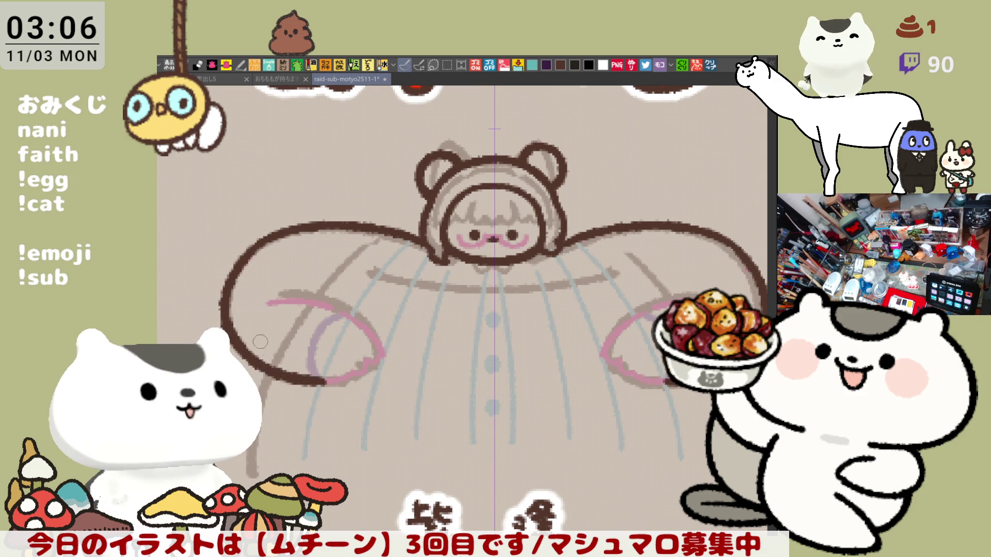
- Remove the lower arm outline and try the mirrored inner arm curves
{"action": "key", "text": "ctrl+z"}
{"action": "left_click_drag", "start_coordinate": [302, 384], "coordinate": [356, 374]}
{"action": "key", "text": "ctrl+z"}
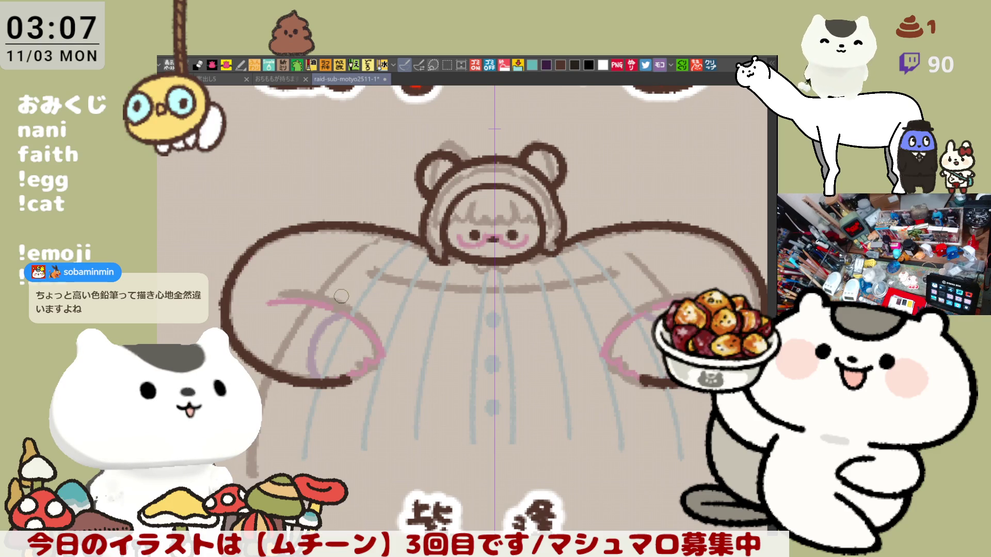
{"action": "left_click_drag", "start_coordinate": [297, 280], "coordinate": [385, 335]}
{"action": "key", "text": "ctrl+z"}
{"action": "left_click_drag", "start_coordinate": [302, 285], "coordinate": [382, 341]}
{"action": "key", "text": "ctrl+z"}
{"action": "mouse_move", "coordinate": [283, 281]}
{"action": "left_mouse_down"}
{"action": "mouse_move", "coordinate": [364, 317]}
{"action": "mouse_move", "coordinate": [380, 350]}
{"action": "mouse_move", "coordinate": [309, 287]}
{"action": "mouse_move", "coordinate": [381, 356]}
{"action": "left_mouse_up"}
{"action": "key", "text": "ctrl+z"}
{"action": "key", "text": "ctrl+z"}
{"action": "key", "text": "ctrl+z"}
{"action": "left_click_drag", "start_coordinate": [283, 281], "coordinate": [385, 336]}
- Redraw the inner arm curve running down toward the chest, refining its length
{"action": "key", "text": "ctrl+z"}
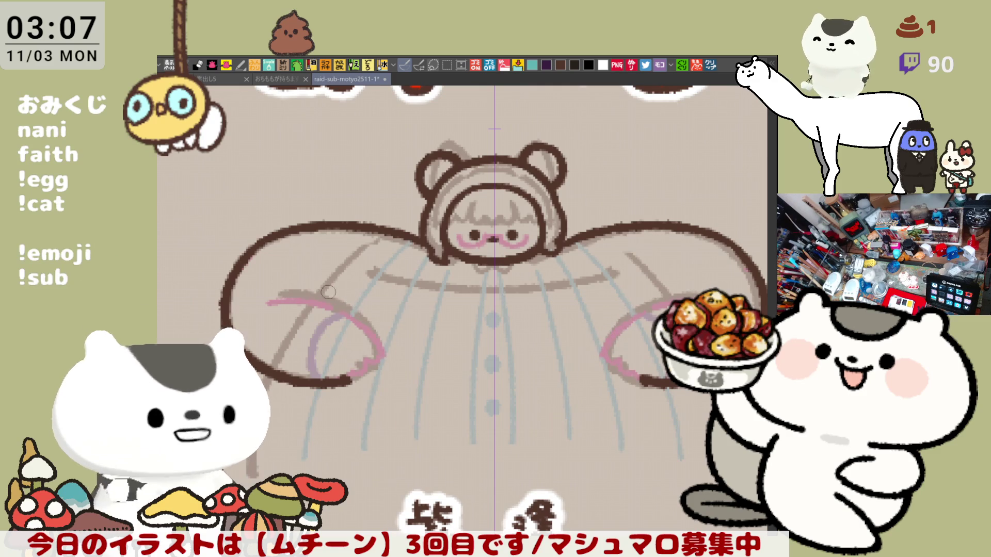
{"action": "left_click_drag", "start_coordinate": [281, 284], "coordinate": [383, 341]}
{"action": "key", "text": "ctrl+z"}
{"action": "mouse_move", "coordinate": [283, 281]}
{"action": "left_mouse_down"}
{"action": "mouse_move", "coordinate": [375, 343]}
{"action": "mouse_move", "coordinate": [363, 364]}
{"action": "left_mouse_up"}
{"action": "key", "text": "ctrl+z"}
{"action": "key", "text": "ctrl+z"}
{"action": "left_click_drag", "start_coordinate": [285, 288], "coordinate": [385, 353]}
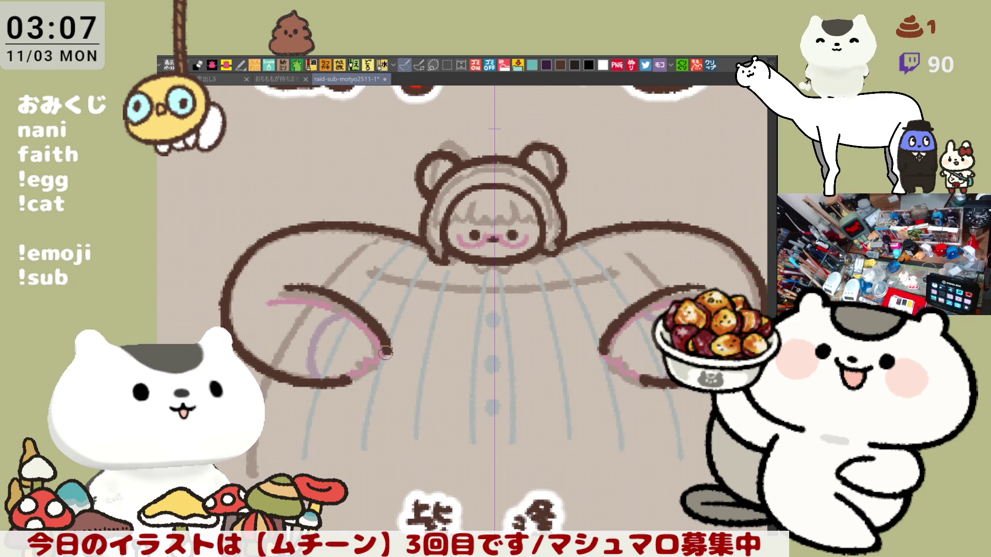
{"action": "key", "text": "ctrl+z"}
{"action": "left_click_drag", "start_coordinate": [283, 283], "coordinate": [392, 353]}
{"action": "key", "text": "ctrl+z"}
{"action": "mouse_move", "coordinate": [279, 286]}
{"action": "left_mouse_down"}
{"action": "mouse_move", "coordinate": [388, 354]}
{"action": "mouse_move", "coordinate": [337, 385]}
{"action": "left_mouse_up"}
{"action": "key", "text": "ctrl+z"}
- Redraw the mirrored diagonal line inside both arms until it looks right
{"action": "scroll", "coordinate": [465, 296], "scroll_direction": "right", "scroll_amount": 3}
{"action": "scroll", "coordinate": [465, 297], "scroll_direction": "left", "scroll_amount": 3}
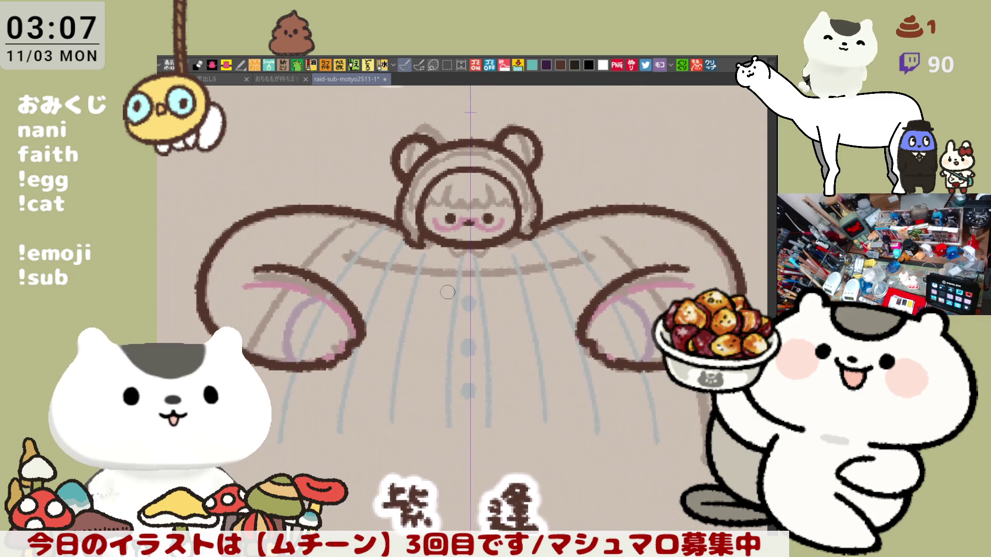
{"action": "left_click_drag", "start_coordinate": [337, 233], "coordinate": [302, 271]}
{"action": "key", "text": "ctrl+z"}
{"action": "left_click_drag", "start_coordinate": [338, 232], "coordinate": [299, 273]}
{"action": "key", "text": "ctrl+z"}
{"action": "left_click_drag", "start_coordinate": [338, 232], "coordinate": [302, 271]}
{"action": "key", "text": "ctrl+z"}
{"action": "left_click_drag", "start_coordinate": [338, 231], "coordinate": [298, 274]}
{"action": "key", "text": "ctrl+z"}
{"action": "left_click_drag", "start_coordinate": [339, 234], "coordinate": [302, 274]}
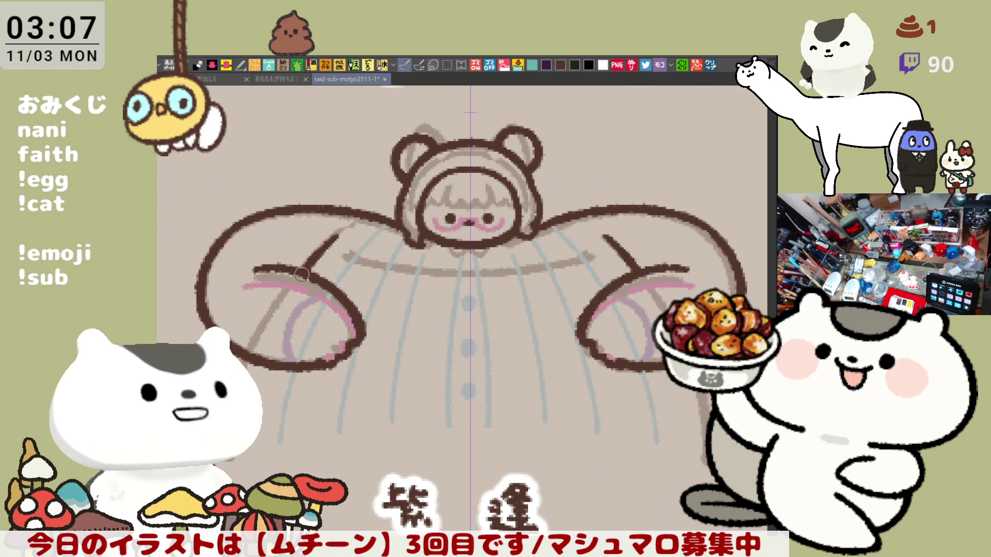
{"action": "key", "text": "ctrl+z"}
{"action": "left_click_drag", "start_coordinate": [330, 233], "coordinate": [293, 267]}
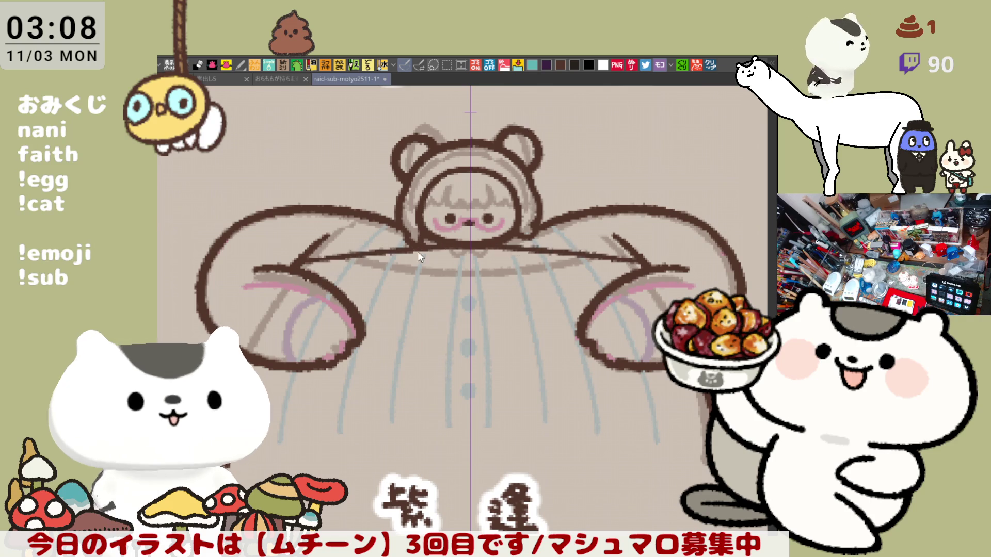
- Ink one long dark brown stroke across the chest from the left arm to the right
{"action": "left_click_drag", "start_coordinate": [298, 267], "coordinate": [467, 269]}
- Repeatedly redraw the mirrored line from the left arm toward the chest centre
{"action": "key", "text": "ctrl+z"}
{"action": "left_click_drag", "start_coordinate": [296, 269], "coordinate": [427, 268]}
{"action": "key", "text": "ctrl+z"}
{"action": "left_click_drag", "start_coordinate": [297, 270], "coordinate": [375, 260]}
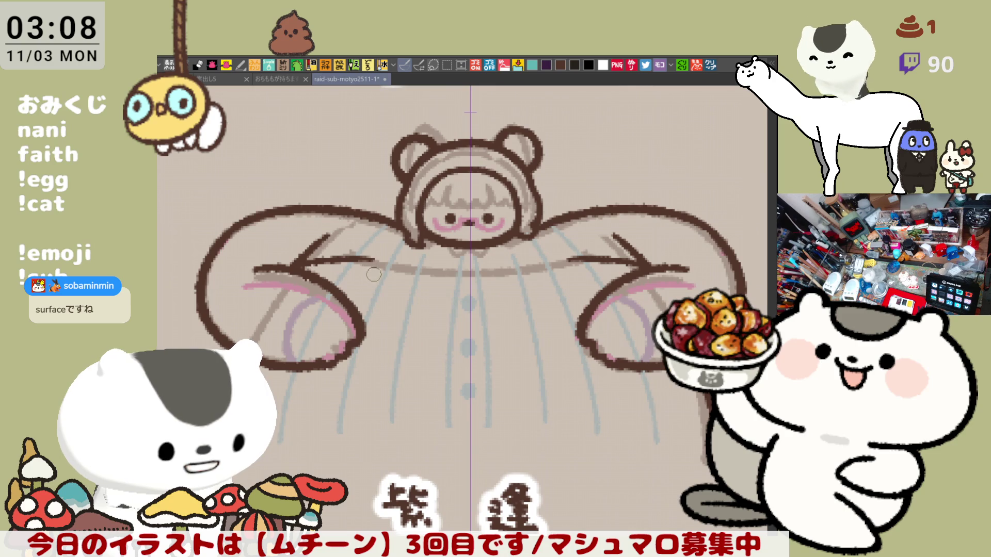
{"action": "key", "text": "ctrl+z"}
{"action": "left_click_drag", "start_coordinate": [297, 268], "coordinate": [447, 261]}
{"action": "key", "text": "ctrl+z"}
{"action": "left_click_drag", "start_coordinate": [314, 263], "coordinate": [400, 258]}
{"action": "key", "text": "ctrl+z"}
{"action": "left_click_drag", "start_coordinate": [291, 268], "coordinate": [438, 256]}
{"action": "key", "text": "ctrl+z"}
{"action": "left_click_drag", "start_coordinate": [306, 264], "coordinate": [413, 258]}
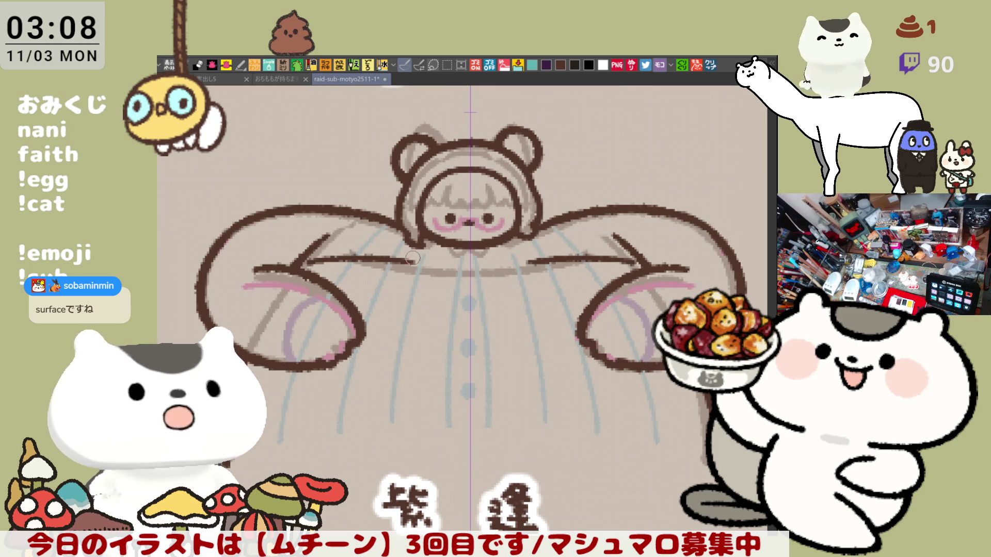
{"action": "key", "text": "ctrl+z"}
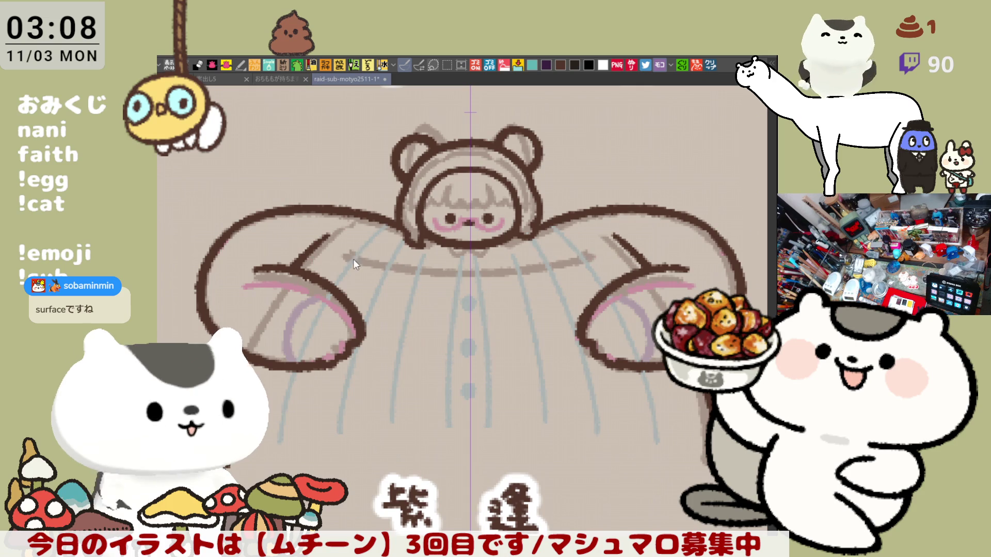
{"action": "left_click_drag", "start_coordinate": [300, 268], "coordinate": [407, 259]}
{"action": "key", "text": "ctrl+z"}
{"action": "left_click_drag", "start_coordinate": [303, 265], "coordinate": [446, 258]}
{"action": "key", "text": "ctrl+z"}
- Keep retrying the horizontal arm line, settling on one ending just short of centre
{"action": "left_click_drag", "start_coordinate": [299, 266], "coordinate": [428, 268]}
{"action": "key", "text": "ctrl+z"}
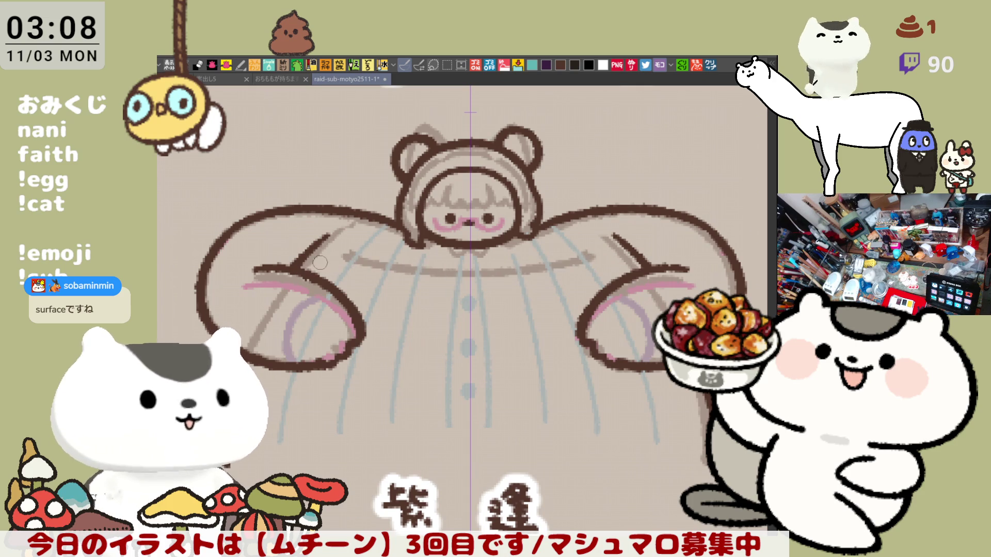
{"action": "left_click_drag", "start_coordinate": [304, 262], "coordinate": [445, 259]}
{"action": "key", "text": "ctrl+z"}
{"action": "left_click_drag", "start_coordinate": [299, 265], "coordinate": [455, 260]}
{"action": "key", "text": "ctrl+z"}
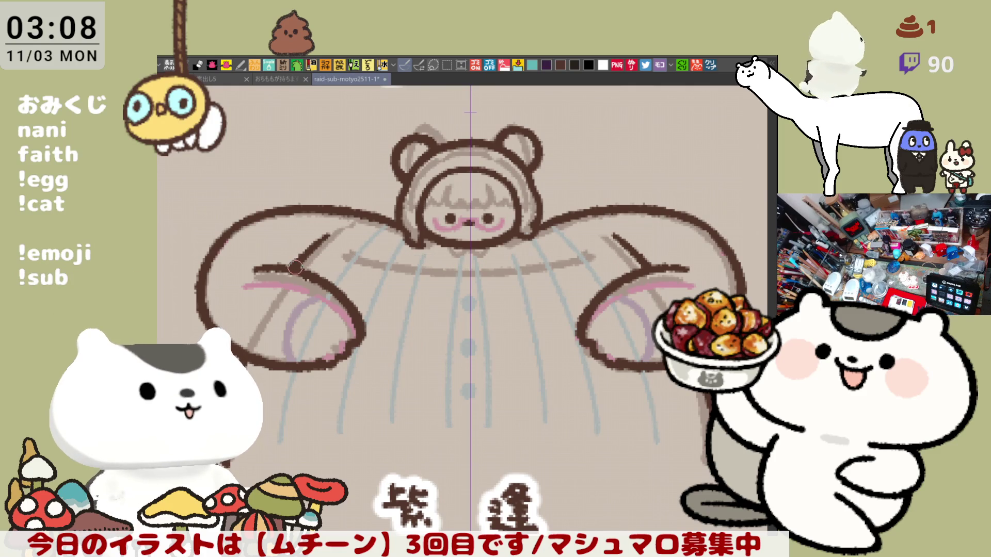
{"action": "left_click_drag", "start_coordinate": [294, 267], "coordinate": [432, 260]}
{"action": "key", "text": "ctrl+z"}
{"action": "left_click_drag", "start_coordinate": [317, 277], "coordinate": [465, 282]}
{"action": "key", "text": "ctrl+z"}
{"action": "left_click_drag", "start_coordinate": [299, 266], "coordinate": [444, 260]}
{"action": "key", "text": "ctrl+z"}
{"action": "left_click_drag", "start_coordinate": [310, 262], "coordinate": [483, 257]}
{"action": "key", "text": "ctrl+z"}
{"action": "left_click_drag", "start_coordinate": [304, 262], "coordinate": [471, 257]}
{"action": "key", "text": "ctrl+z"}
{"action": "left_click_drag", "start_coordinate": [298, 263], "coordinate": [462, 257]}
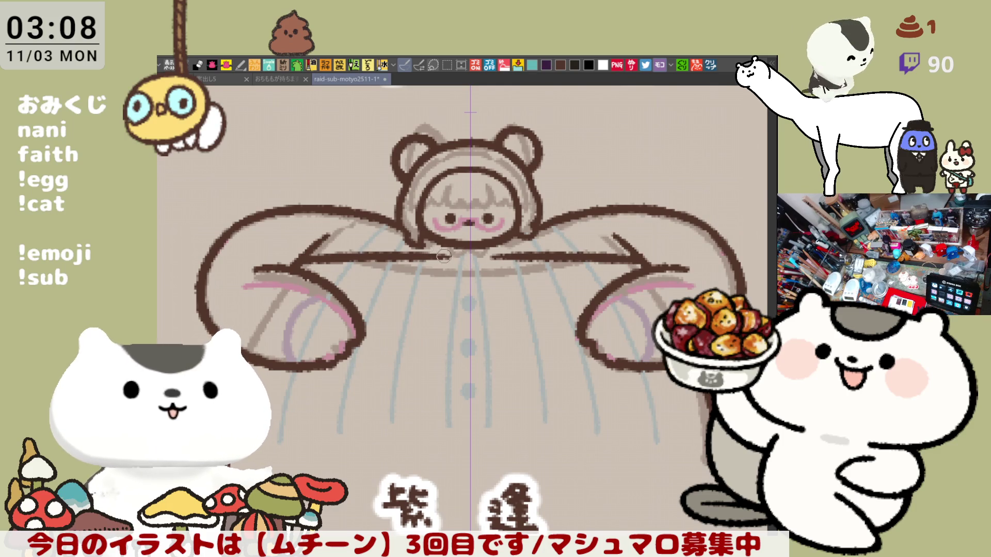
- Fill the centre gap and test one long straight line across the chest
{"action": "left_click_drag", "start_coordinate": [416, 255], "coordinate": [488, 252]}
{"action": "key", "text": "ctrl+z"}
{"action": "key", "text": "ctrl+z"}
{"action": "key", "text": "ctrl+y"}
{"action": "key", "text": "ctrl+z"}
{"action": "key", "text": "ctrl+z"}
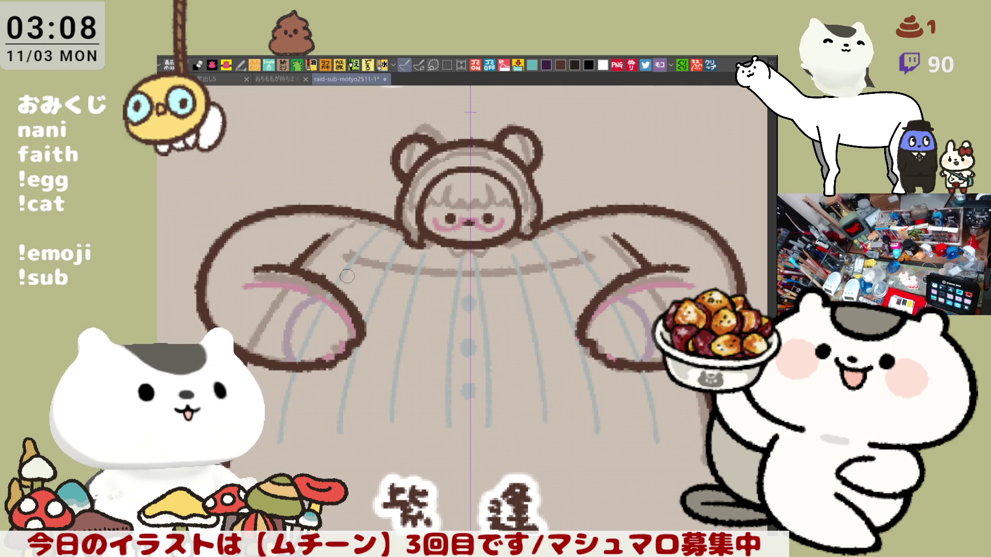
{"action": "left_click_drag", "start_coordinate": [320, 276], "coordinate": [548, 265]}
{"action": "key", "text": "ctrl+z"}
{"action": "left_click_drag", "start_coordinate": [313, 277], "coordinate": [526, 279]}
{"action": "key", "text": "ctrl+z"}
{"action": "left_click_drag", "start_coordinate": [305, 262], "coordinate": [471, 258]}
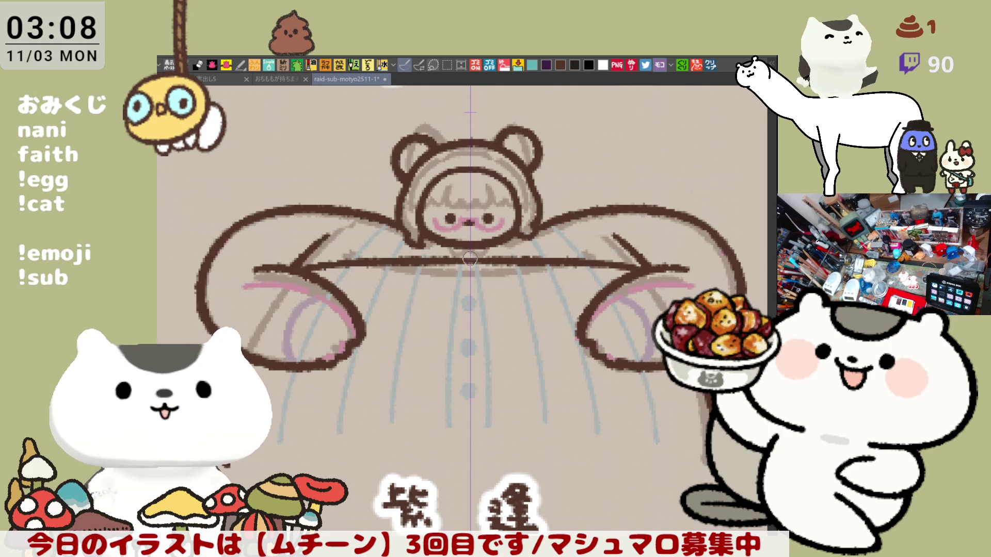
{"action": "key", "text": "ctrl+z"}
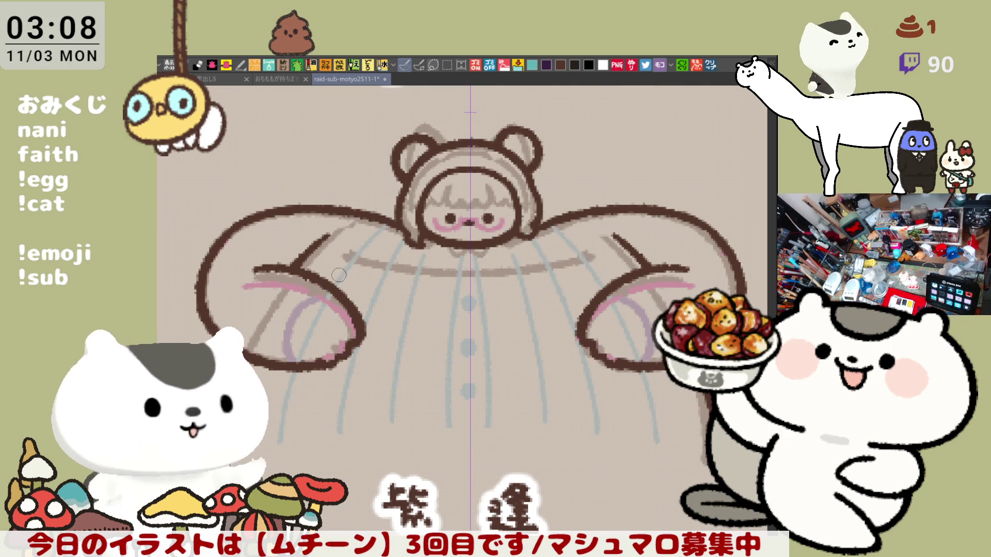
- Redraw the chest line slightly higher, join both arm lines at the centre, and touch up its right end
{"action": "left_click_drag", "start_coordinate": [300, 264], "coordinate": [452, 261]}
{"action": "key", "text": "ctrl+z"}
{"action": "left_click_drag", "start_coordinate": [292, 267], "coordinate": [493, 266]}
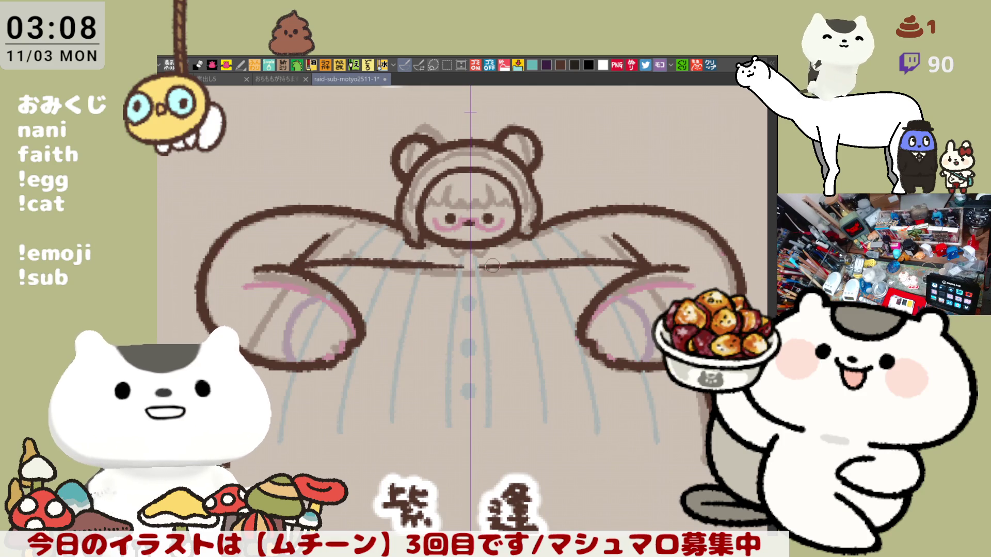
{"action": "key", "text": "ctrl+z"}
{"action": "left_click_drag", "start_coordinate": [301, 260], "coordinate": [448, 253]}
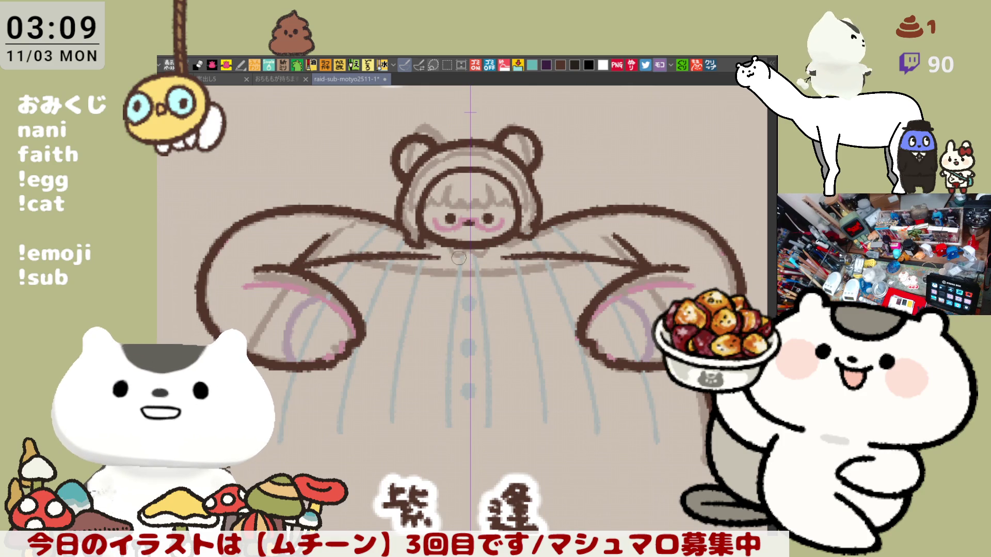
{"action": "left_click_drag", "start_coordinate": [430, 256], "coordinate": [464, 253]}
{"action": "key", "text": "ctrl+z"}
{"action": "key", "text": "ctrl+z"}
{"action": "key", "text": "ctrl+z"}
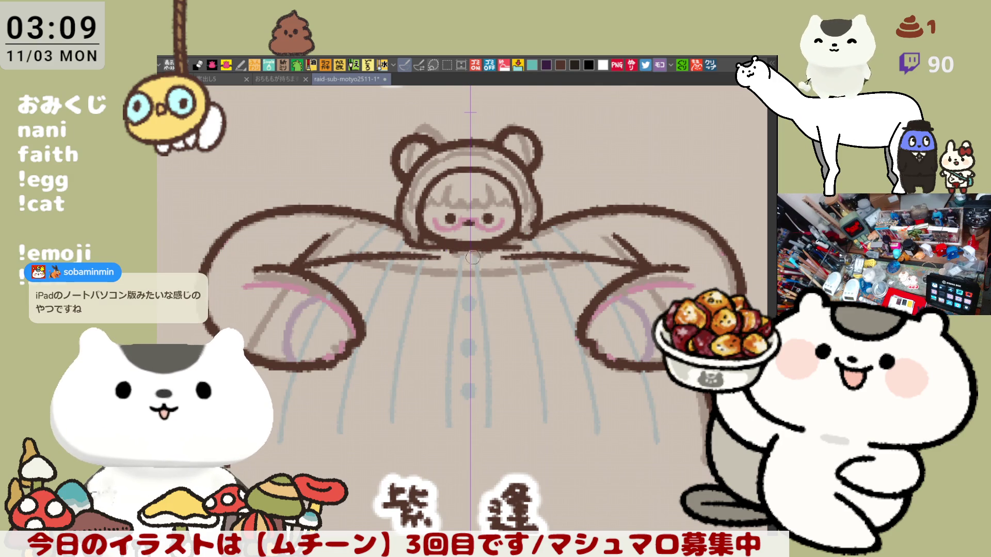
{"action": "key", "text": "ctrl+z"}
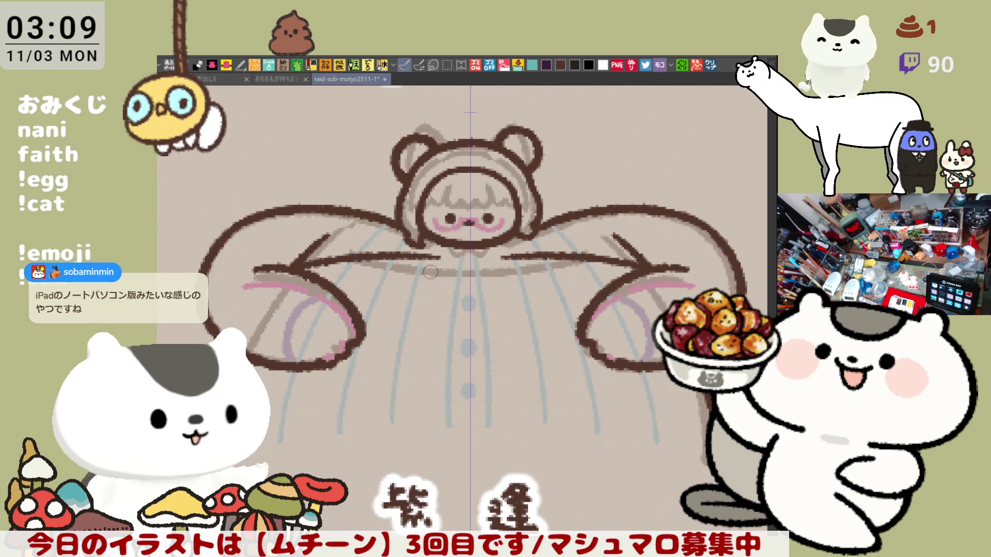
{"action": "left_click_drag", "start_coordinate": [416, 254], "coordinate": [465, 262]}
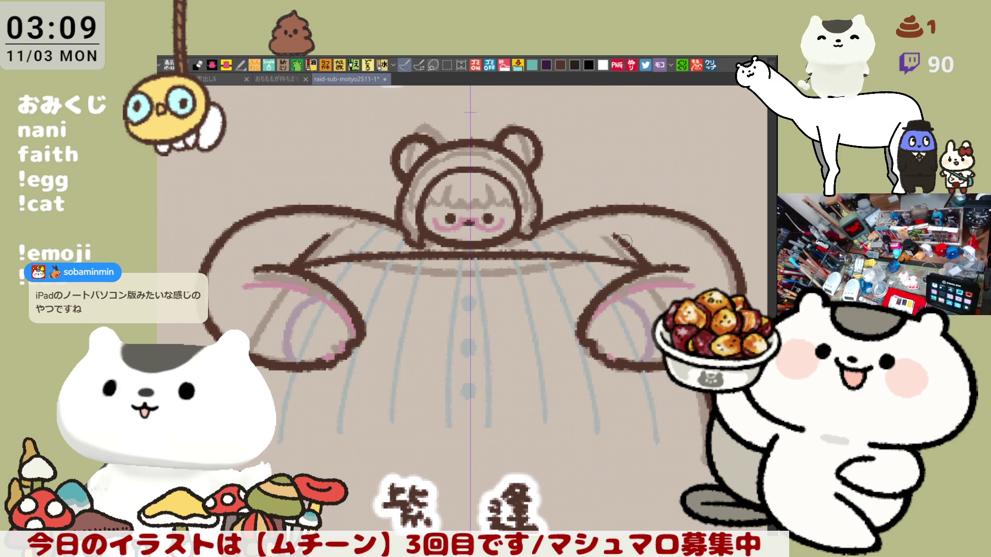
{"action": "left_click_drag", "start_coordinate": [599, 253], "coordinate": [642, 268]}
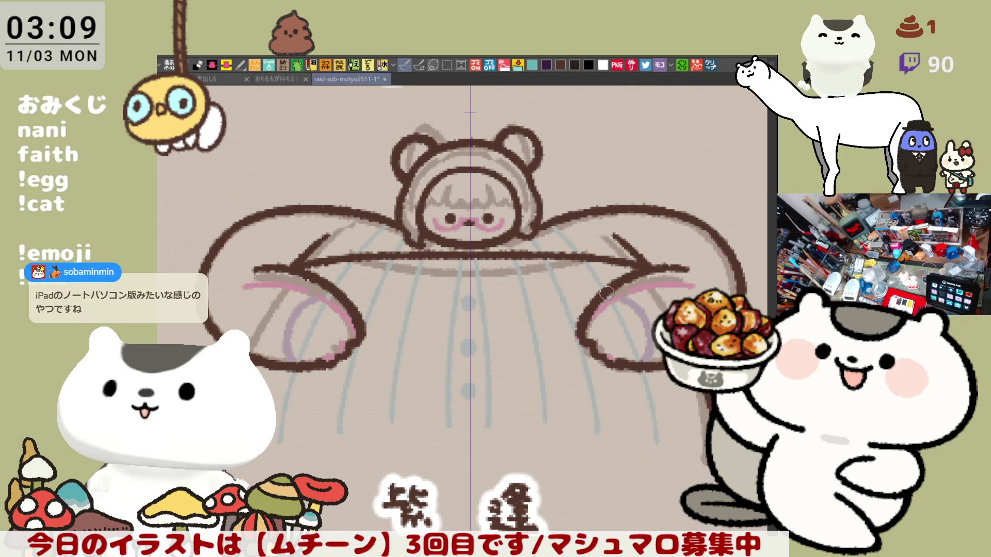
- Erase the hood's right-hand ear outline with the eraser
{"action": "scroll", "coordinate": [607, 293], "scroll_direction": "down", "scroll_amount": 3}
{"action": "scroll", "coordinate": [560, 387], "scroll_direction": "up", "scroll_amount": 5}
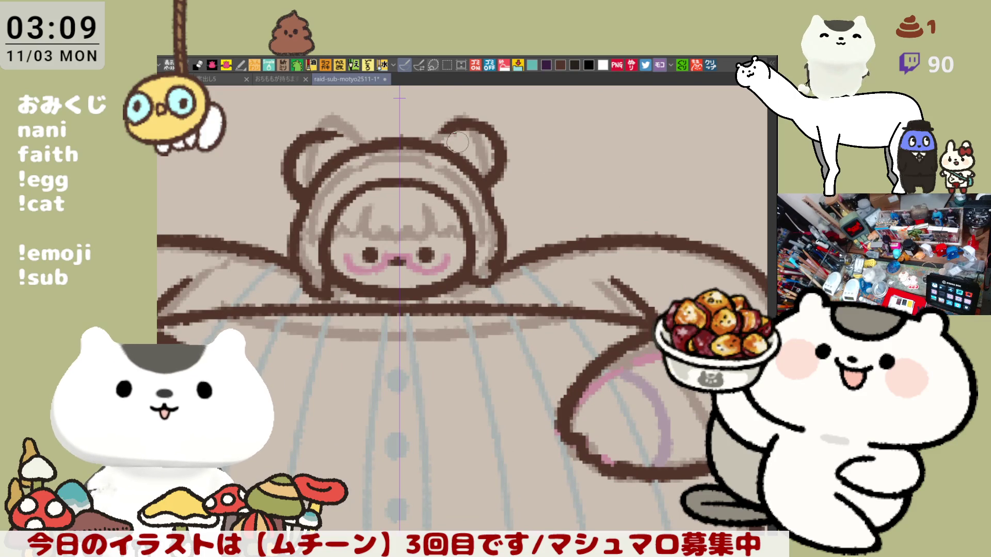
{"action": "left_click", "coordinate": [403, 64]}
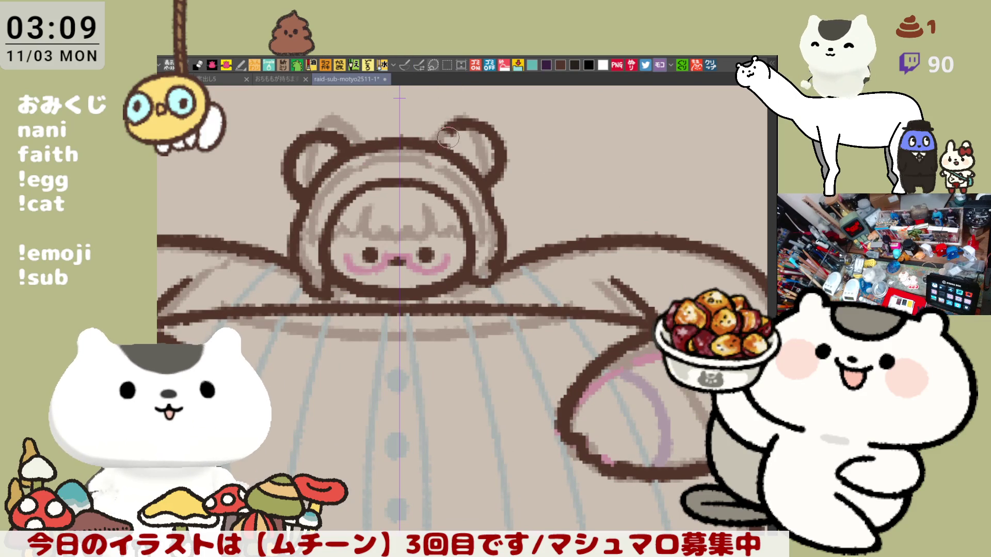
{"action": "mouse_move", "coordinate": [443, 129]}
{"action": "left_mouse_down"}
{"action": "mouse_move", "coordinate": [498, 137]}
{"action": "mouse_move", "coordinate": [498, 173]}
{"action": "mouse_move", "coordinate": [486, 169]}
{"action": "mouse_move", "coordinate": [496, 221]}
{"action": "mouse_move", "coordinate": [480, 186]}
{"action": "mouse_move", "coordinate": [454, 165]}
{"action": "mouse_move", "coordinate": [431, 169]}
{"action": "mouse_move", "coordinate": [449, 186]}
{"action": "left_mouse_up"}
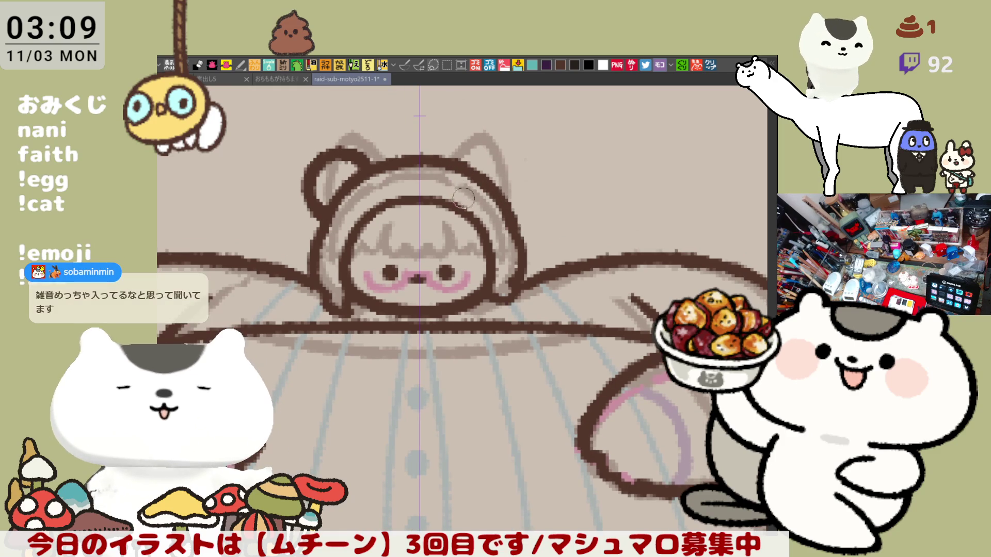
- Re-ink a rounded right ear outline in dark brown, retrying the curve several times
{"action": "mouse_move", "coordinate": [465, 176]}
{"action": "left_mouse_down"}
{"action": "mouse_move", "coordinate": [493, 155]}
{"action": "mouse_move", "coordinate": [514, 160]}
{"action": "mouse_move", "coordinate": [531, 186]}
{"action": "left_mouse_up"}
{"action": "key", "text": "ctrl+z"}
{"action": "key", "text": "ctrl+z"}
{"action": "left_click_drag", "start_coordinate": [469, 163], "coordinate": [519, 220]}
{"action": "key", "text": "ctrl+z"}
{"action": "left_click_drag", "start_coordinate": [467, 164], "coordinate": [521, 222]}
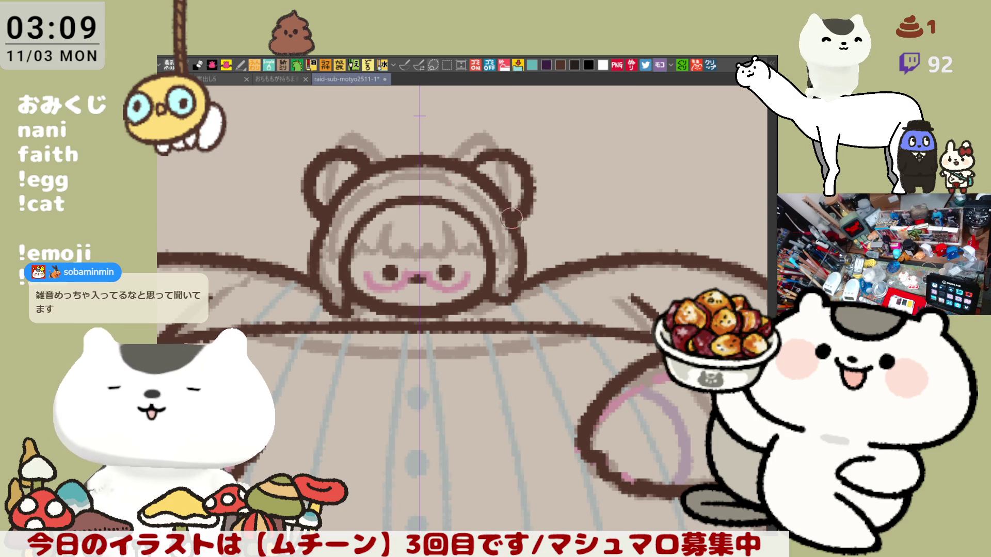
{"action": "key", "text": "ctrl+z"}
{"action": "left_click_drag", "start_coordinate": [468, 164], "coordinate": [519, 222]}
{"action": "key", "text": "ctrl+z"}
{"action": "mouse_move", "coordinate": [467, 164]}
{"action": "left_mouse_down"}
{"action": "mouse_move", "coordinate": [527, 177]}
{"action": "mouse_move", "coordinate": [509, 196]}
{"action": "left_mouse_up"}
{"action": "key", "text": "ctrl+z"}
{"action": "mouse_move", "coordinate": [467, 164]}
{"action": "left_mouse_down"}
{"action": "mouse_move", "coordinate": [487, 151]}
{"action": "mouse_move", "coordinate": [510, 210]}
{"action": "left_mouse_up"}
- Finish the right ear with a fuller top arc curving down and inward
{"action": "key", "text": "ctrl+z"}
{"action": "mouse_move", "coordinate": [467, 164]}
{"action": "left_mouse_down"}
{"action": "mouse_move", "coordinate": [488, 151]}
{"action": "mouse_move", "coordinate": [527, 209]}
{"action": "mouse_move", "coordinate": [509, 216]}
{"action": "mouse_move", "coordinate": [522, 172]}
{"action": "mouse_move", "coordinate": [529, 183]}
{"action": "left_mouse_up"}
{"action": "key", "text": "ctrl+z"}
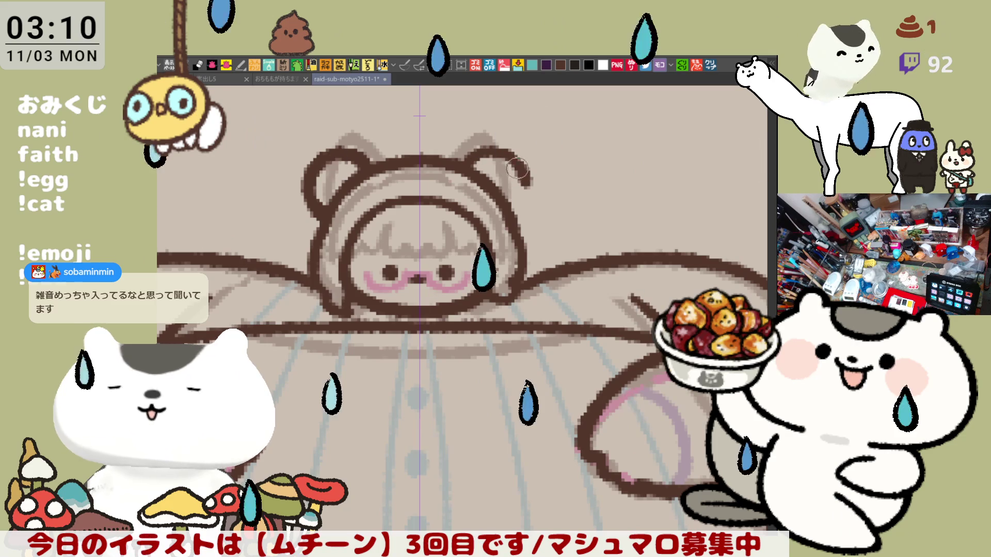
{"action": "mouse_move", "coordinate": [527, 181]}
{"action": "left_mouse_down"}
{"action": "mouse_move", "coordinate": [531, 202]}
{"action": "mouse_move", "coordinate": [512, 216]}
{"action": "left_mouse_up"}
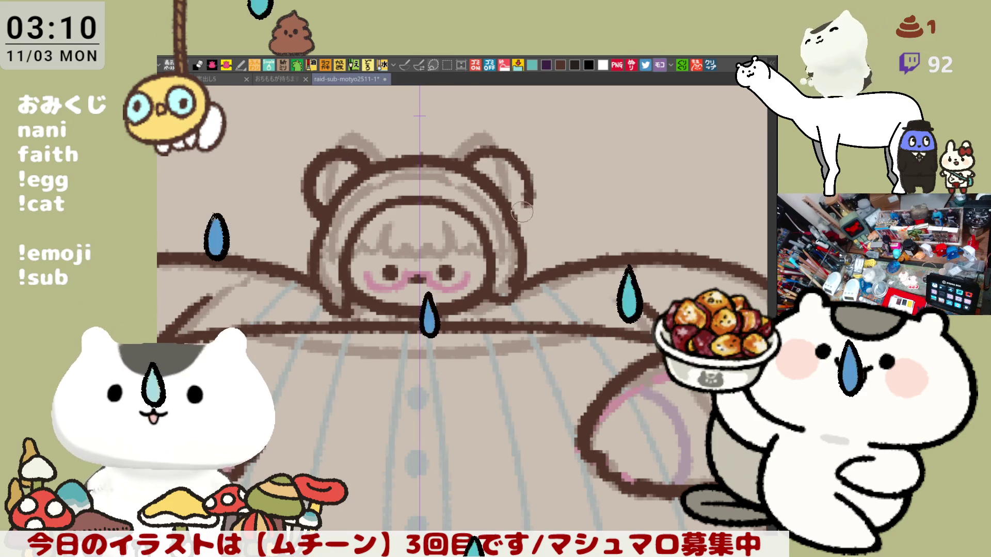
{"action": "key", "text": "ctrl+z"}
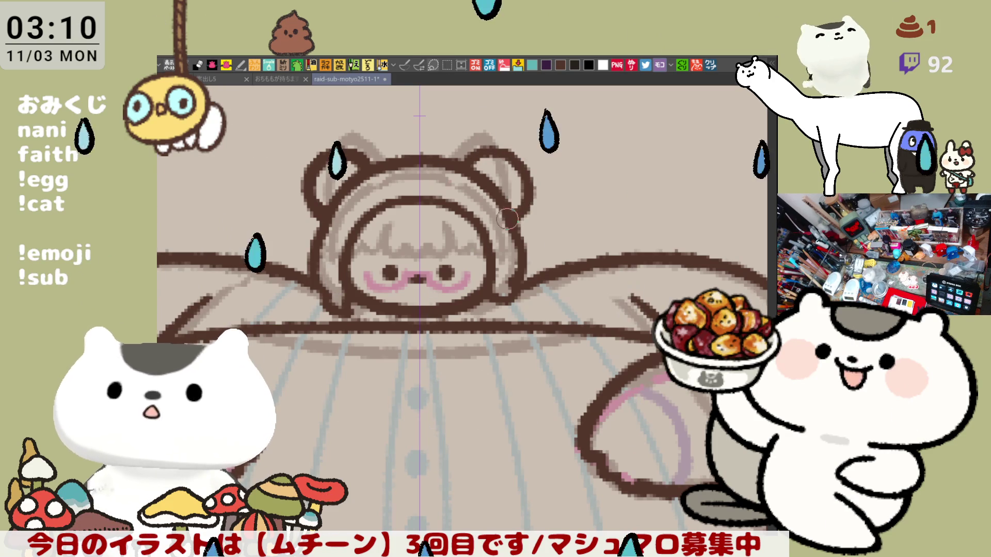
{"action": "left_click_drag", "start_coordinate": [469, 154], "coordinate": [517, 216]}
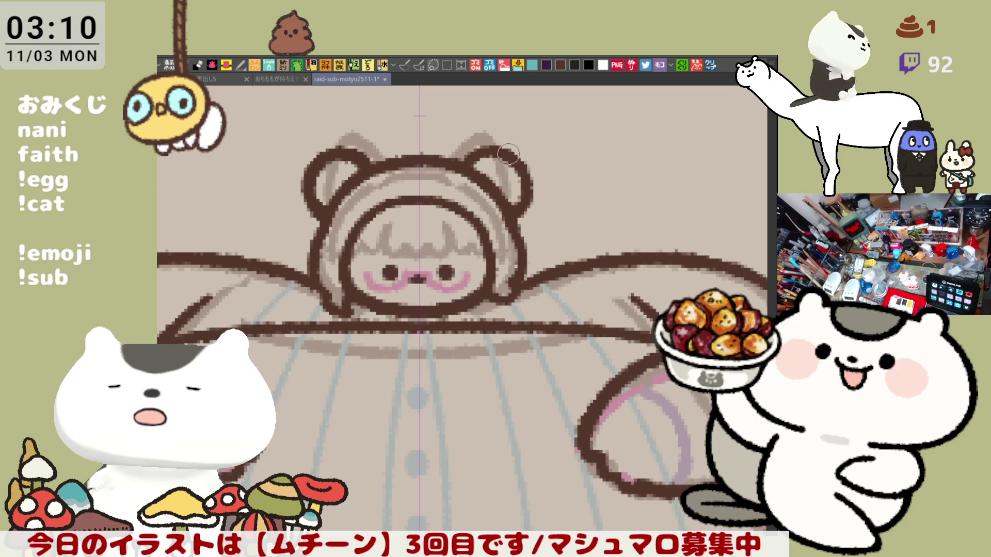
{"action": "left_click_drag", "start_coordinate": [494, 245], "coordinate": [533, 276]}
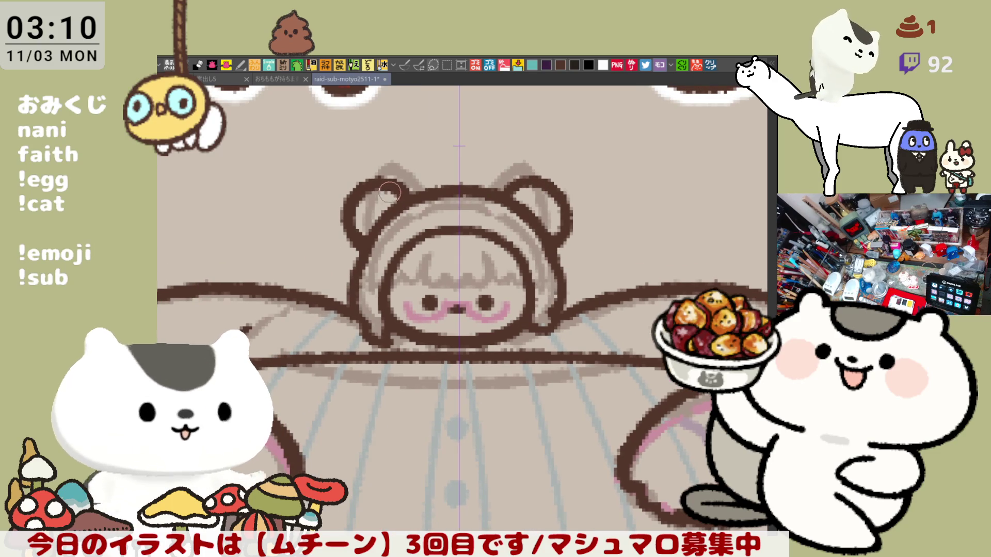
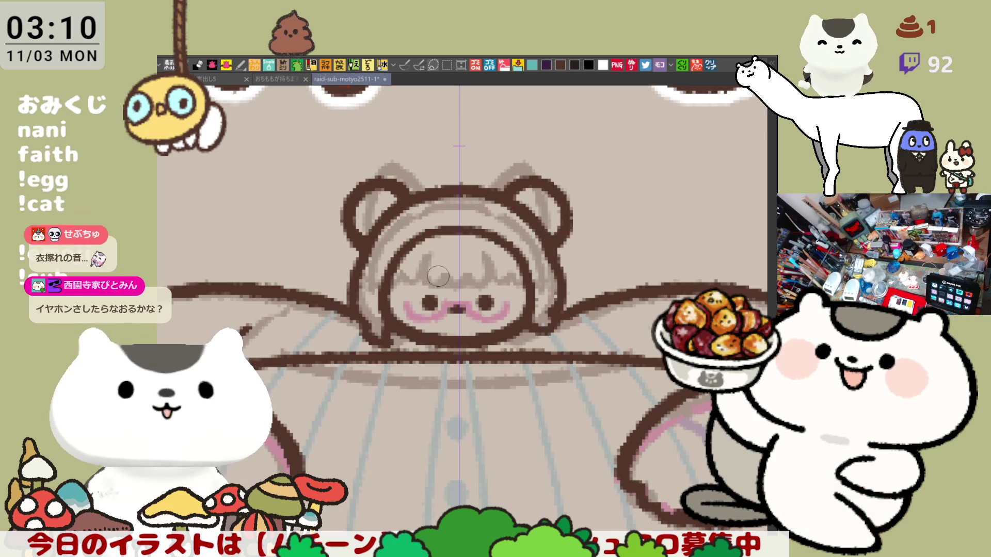
- Add a small dark dot on the face and recenter the view on the head
{"action": "left_click", "coordinate": [430, 273]}
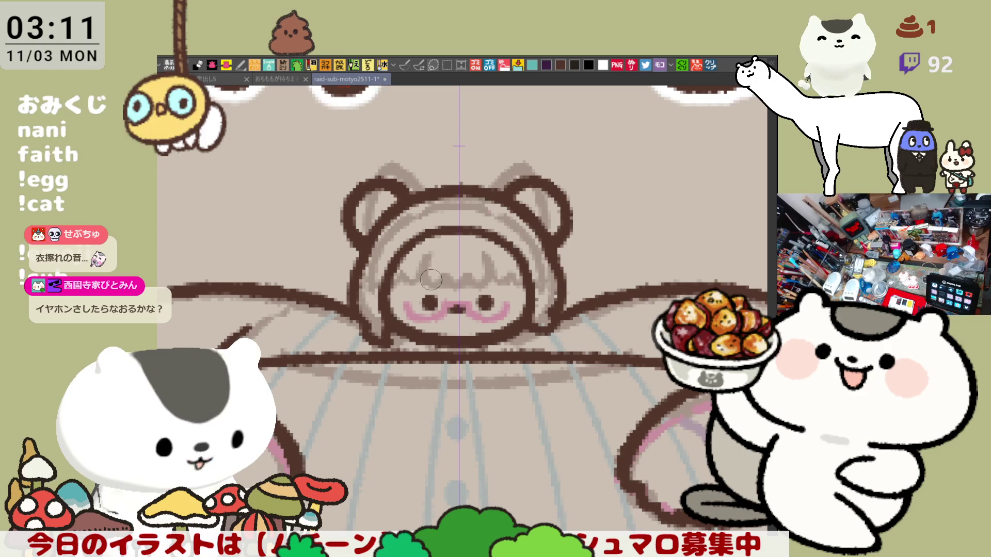
{"action": "mouse_move", "coordinate": [438, 331]}
{"action": "left_mouse_down"}
{"action": "mouse_move", "coordinate": [441, 271]}
{"action": "mouse_move", "coordinate": [515, 298]}
{"action": "left_mouse_up"}
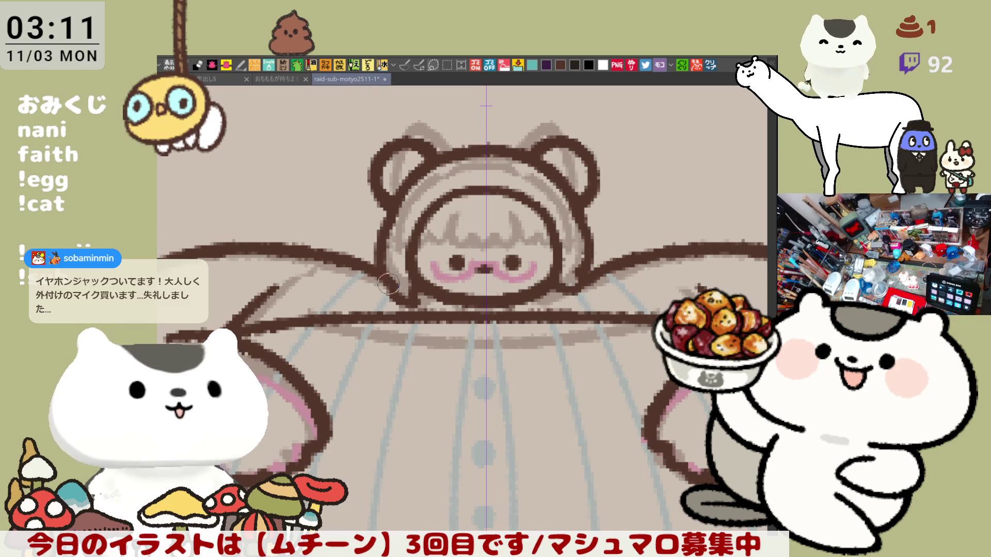
{"action": "scroll", "coordinate": [428, 313], "scroll_direction": "down", "scroll_amount": 3}
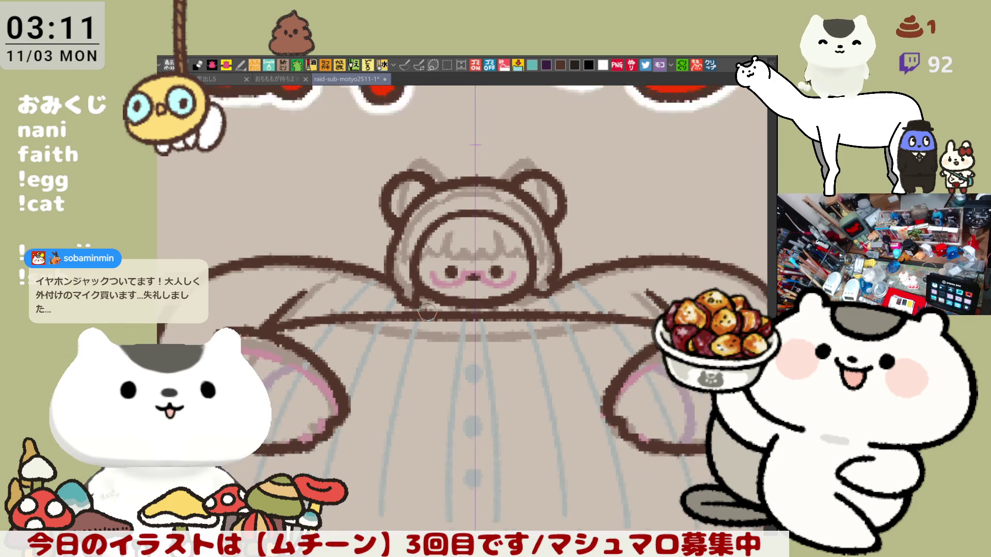
{"action": "scroll", "coordinate": [428, 302], "scroll_direction": "down", "scroll_amount": 1}
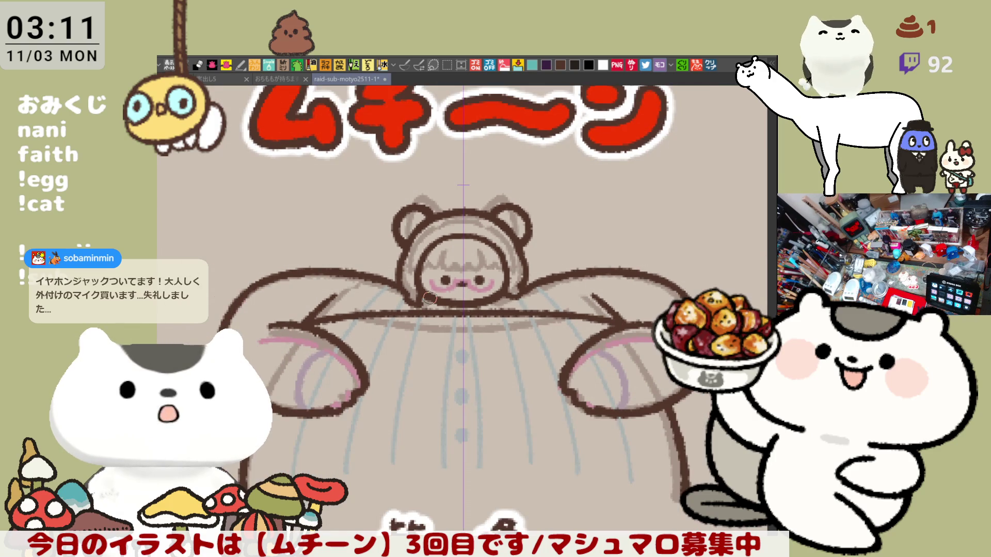
{"action": "scroll", "coordinate": [429, 298], "scroll_direction": "up", "scroll_amount": 3}
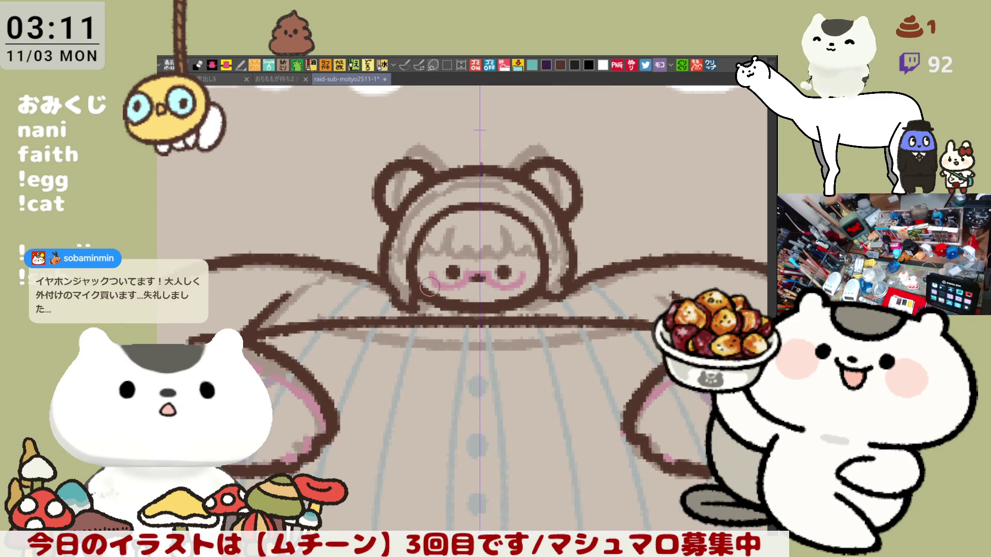
{"action": "left_click_drag", "start_coordinate": [616, 328], "coordinate": [506, 367]}
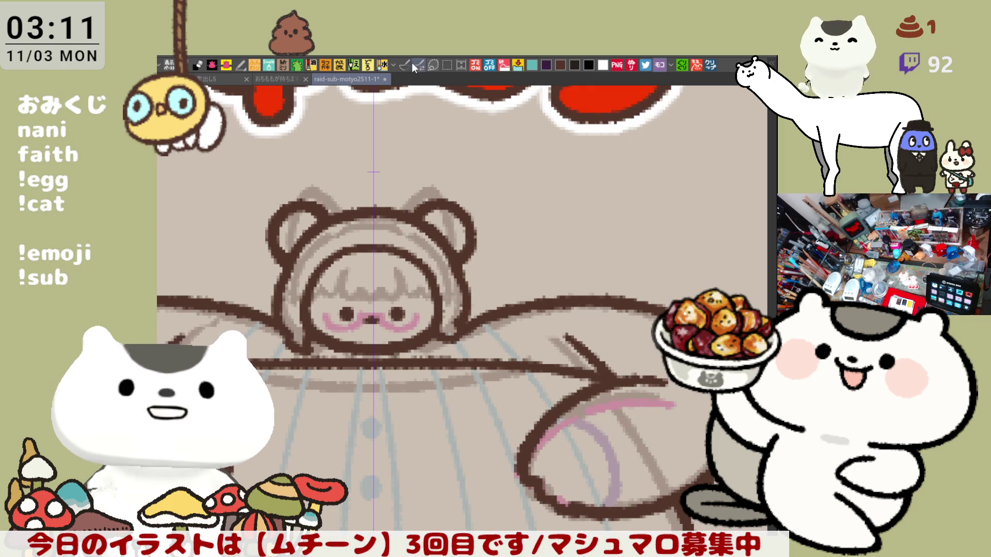
{"action": "left_click_drag", "start_coordinate": [584, 274], "coordinate": [650, 250]}
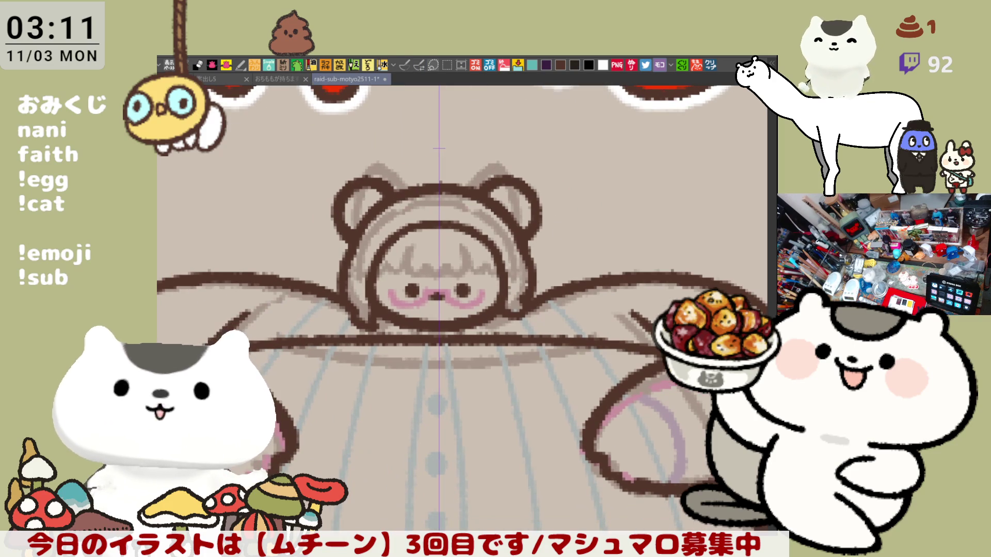
- Draw mirrored arm strokes beside the head with tips curling downward
{"action": "left_click", "coordinate": [406, 66]}
{"action": "left_click_drag", "start_coordinate": [533, 253], "coordinate": [582, 235]}
{"action": "key", "text": "ctrl+z"}
{"action": "left_click_drag", "start_coordinate": [537, 261], "coordinate": [612, 243]}
{"action": "key", "text": "ctrl+z"}
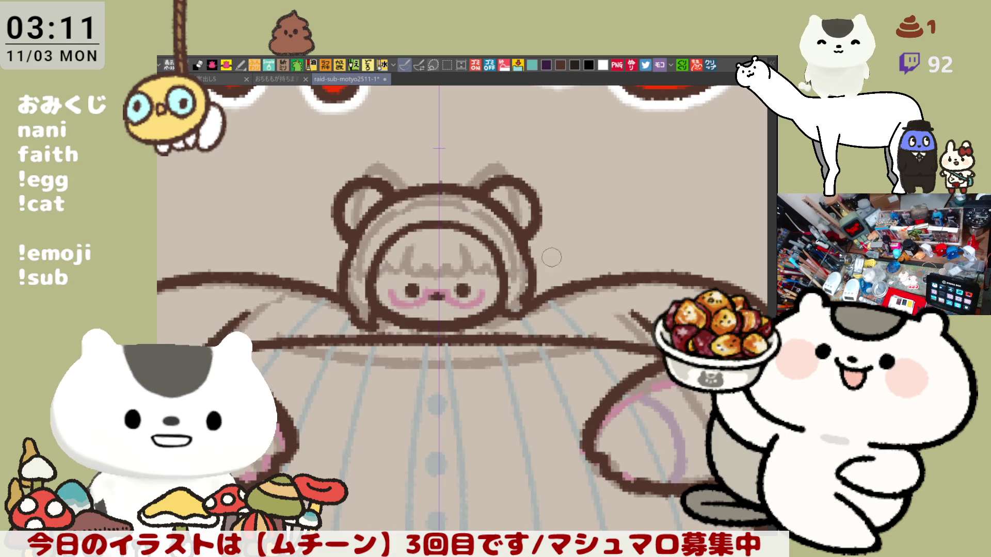
{"action": "mouse_move", "coordinate": [533, 266]}
{"action": "left_mouse_down"}
{"action": "mouse_move", "coordinate": [611, 252]}
{"action": "mouse_move", "coordinate": [619, 276]}
{"action": "left_mouse_up"}
{"action": "key", "text": "ctrl+z"}
{"action": "left_click_drag", "start_coordinate": [599, 241], "coordinate": [618, 277]}
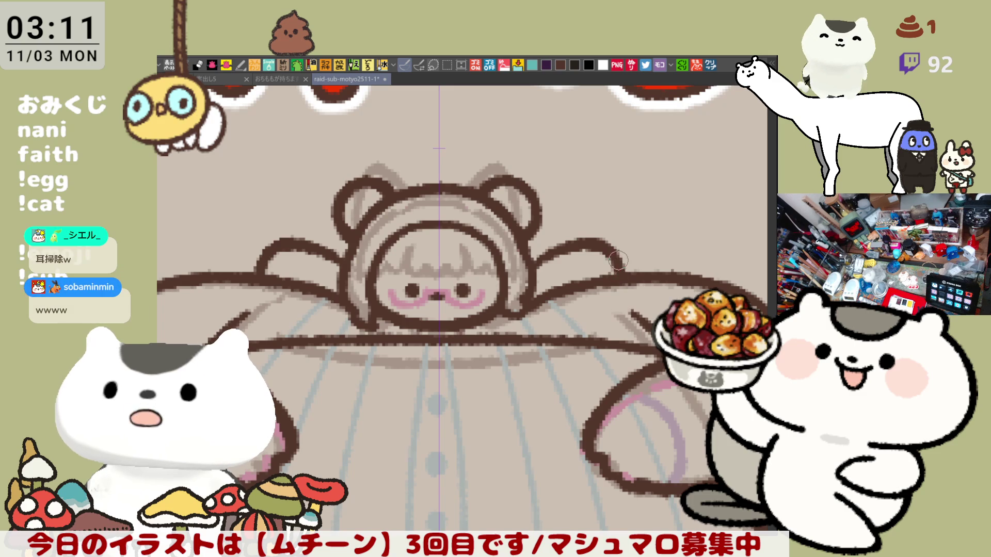
{"action": "key", "text": "ctrl+z"}
{"action": "left_click_drag", "start_coordinate": [599, 240], "coordinate": [618, 278]}
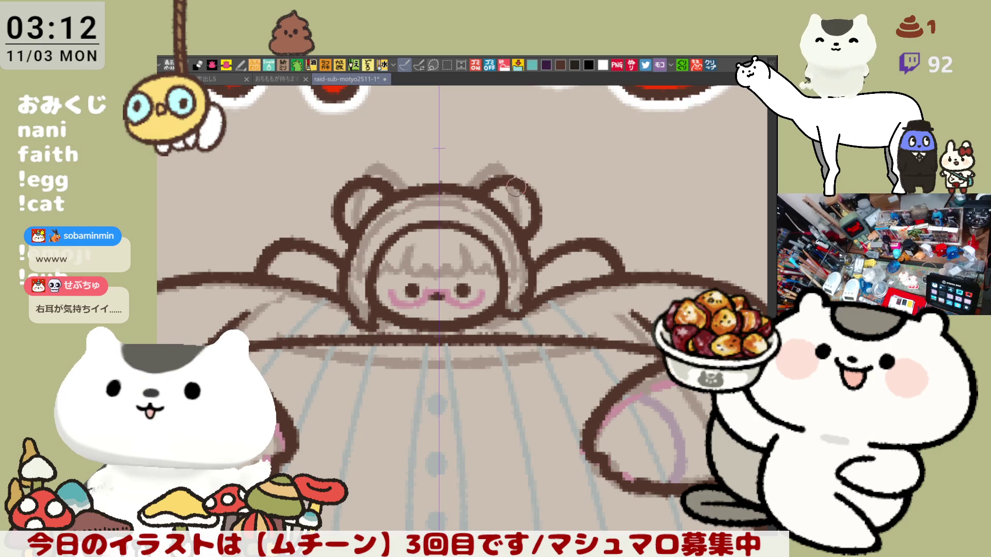
{"action": "scroll", "coordinate": [537, 232], "scroll_direction": "down", "scroll_amount": 2}
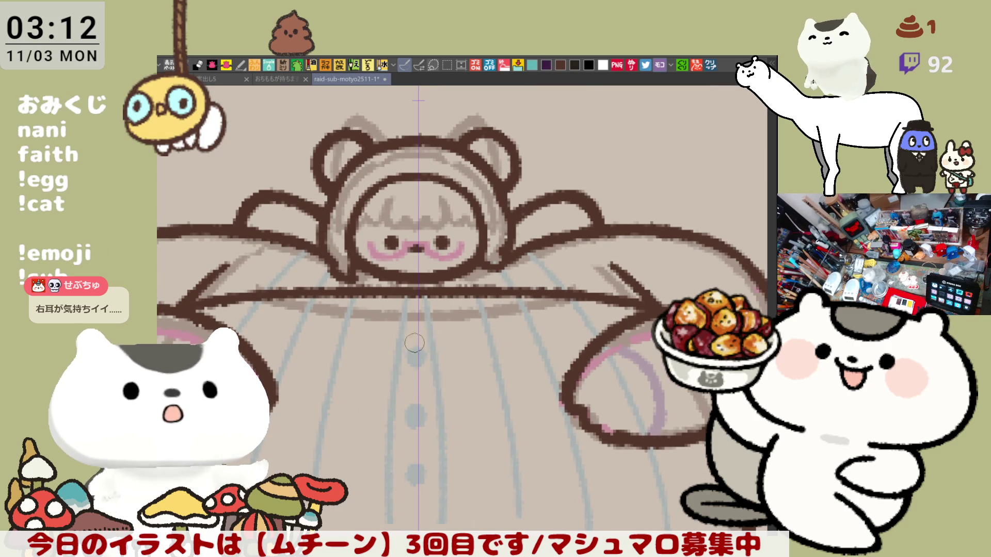
- Draw a mirrored curved hook at each hand, retrying until it sits lower
{"action": "left_click_drag", "start_coordinate": [414, 342], "coordinate": [460, 308]}
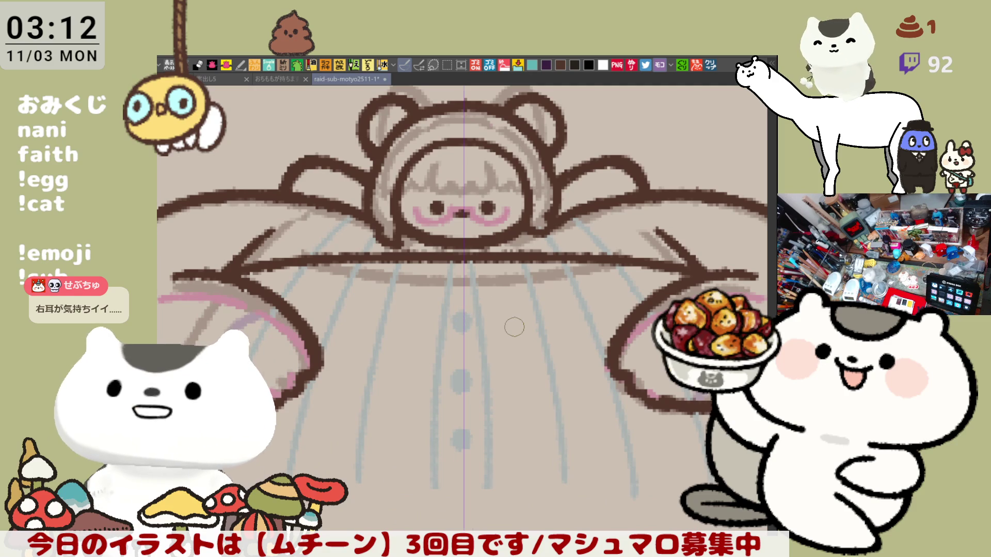
{"action": "scroll", "coordinate": [514, 326], "scroll_direction": "down", "scroll_amount": 2}
{"action": "scroll", "coordinate": [514, 326], "scroll_direction": "up", "scroll_amount": 1}
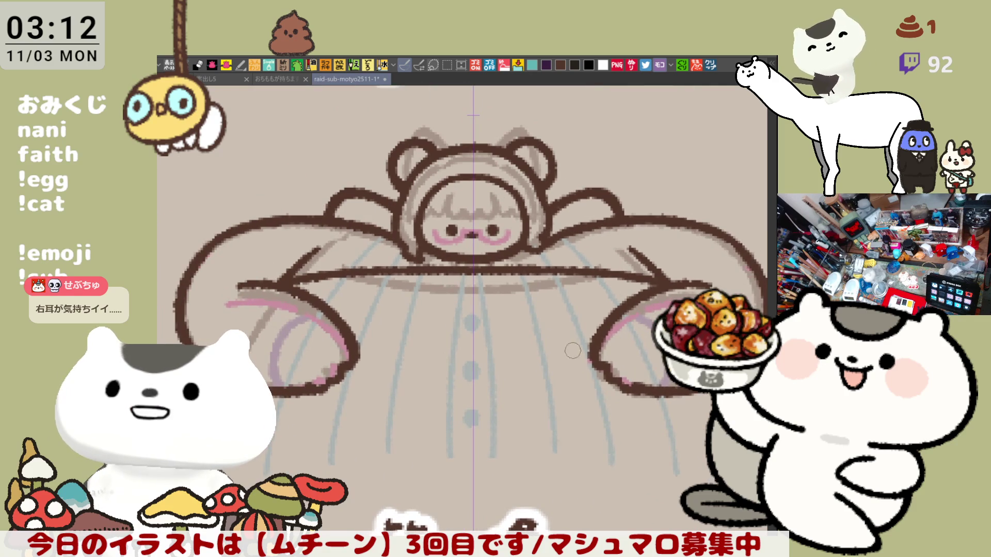
{"action": "left_click_drag", "start_coordinate": [513, 326], "coordinate": [498, 317]}
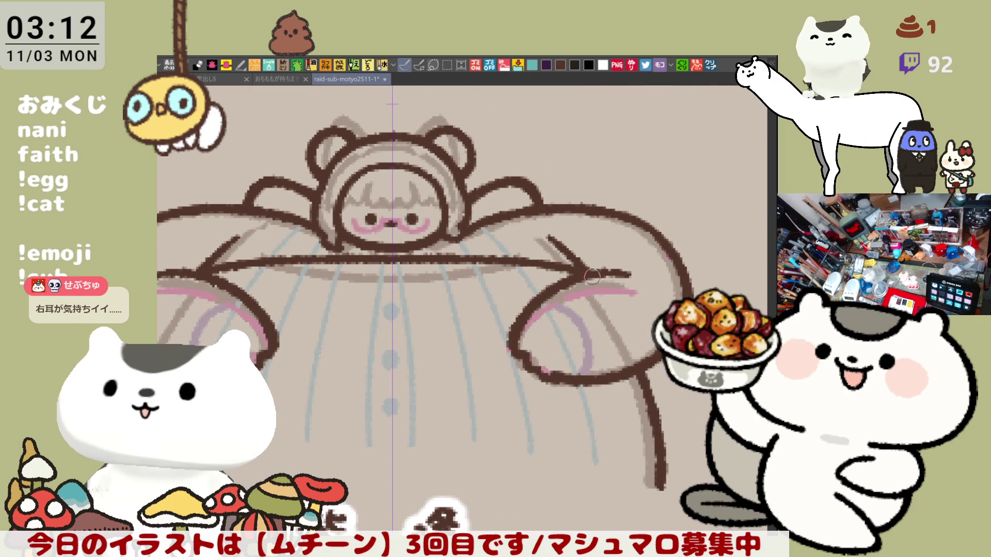
{"action": "left_click_drag", "start_coordinate": [592, 278], "coordinate": [611, 301]}
{"action": "key", "text": "ctrl+z"}
{"action": "left_click_drag", "start_coordinate": [565, 275], "coordinate": [605, 307]}
{"action": "key", "text": "ctrl+z"}
{"action": "key", "text": "ctrl+z"}
{"action": "left_click_drag", "start_coordinate": [580, 271], "coordinate": [638, 351]}
- Extend the hand hooks further down toward the body, then view the body and lettering
{"action": "key", "text": "ctrl+z"}
{"action": "key", "text": "ctrl+z"}
{"action": "left_click_drag", "start_coordinate": [612, 315], "coordinate": [640, 353]}
{"action": "key", "text": "ctrl+z"}
{"action": "key", "text": "ctrl+z"}
{"action": "key", "text": "ctrl+z"}
{"action": "left_click_drag", "start_coordinate": [614, 318], "coordinate": [640, 353]}
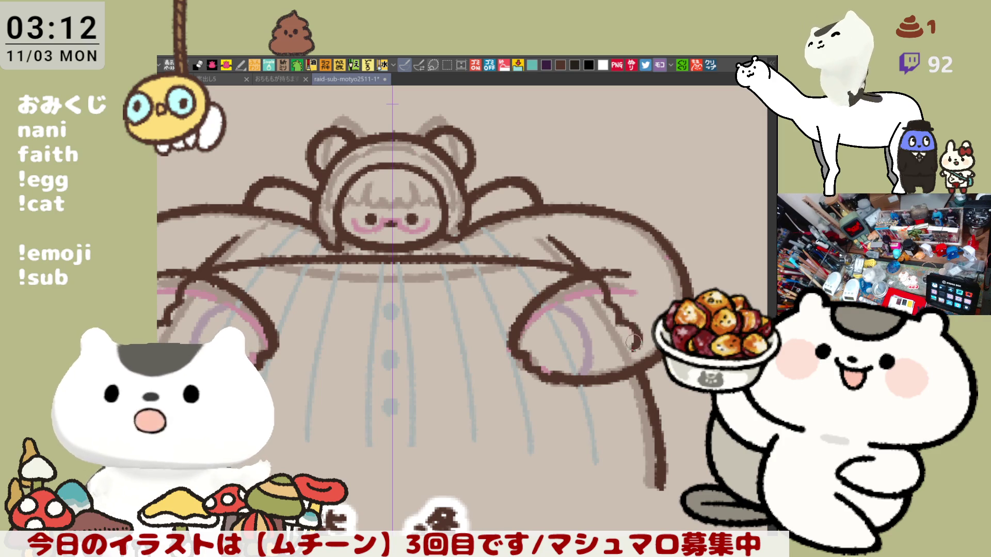
{"action": "key", "text": "ctrl+z"}
{"action": "left_click_drag", "start_coordinate": [616, 322], "coordinate": [635, 368]}
{"action": "key", "text": "ctrl+z"}
{"action": "key", "text": "ctrl+z"}
{"action": "key", "text": "ctrl+z"}
{"action": "key", "text": "ctrl+z"}
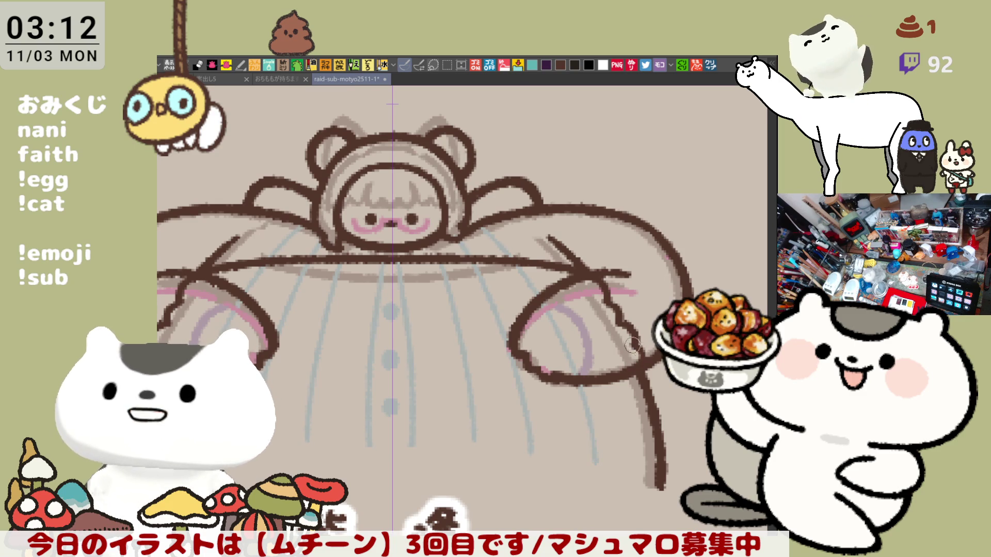
{"action": "scroll", "coordinate": [637, 347], "scroll_direction": "left", "scroll_amount": 5}
{"action": "scroll", "coordinate": [638, 347], "scroll_direction": "up", "scroll_amount": 2}
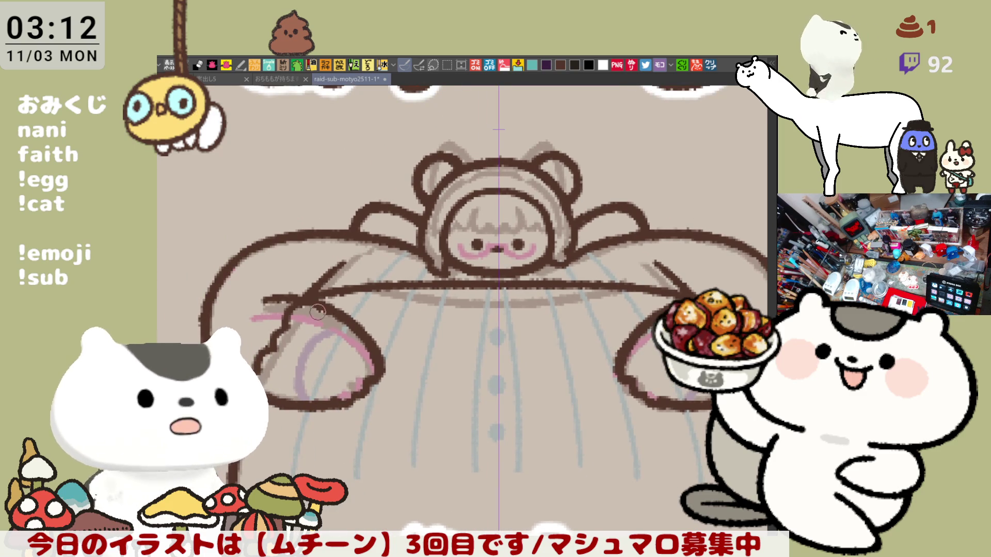
{"action": "scroll", "coordinate": [563, 346], "scroll_direction": "down", "scroll_amount": 3}
{"action": "scroll", "coordinate": [563, 346], "scroll_direction": "right", "scroll_amount": 2}
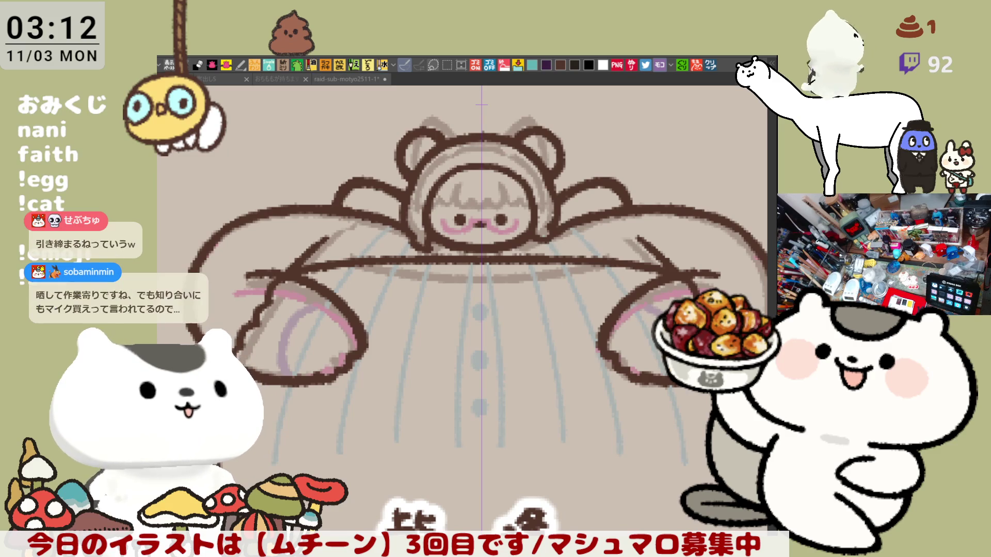
{"action": "left_click_drag", "start_coordinate": [556, 461], "coordinate": [511, 407]}
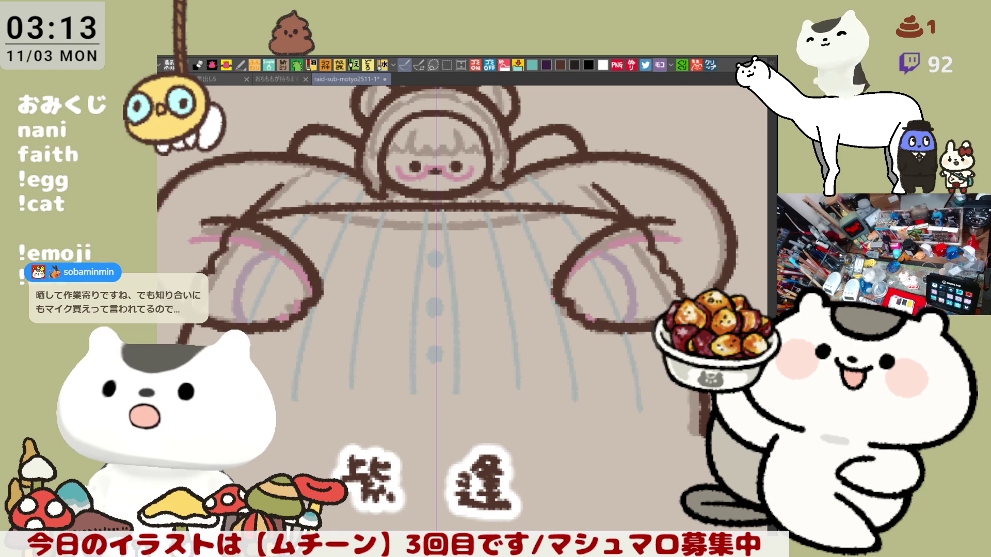
{"action": "scroll", "coordinate": [554, 260], "scroll_direction": "up", "scroll_amount": 2}
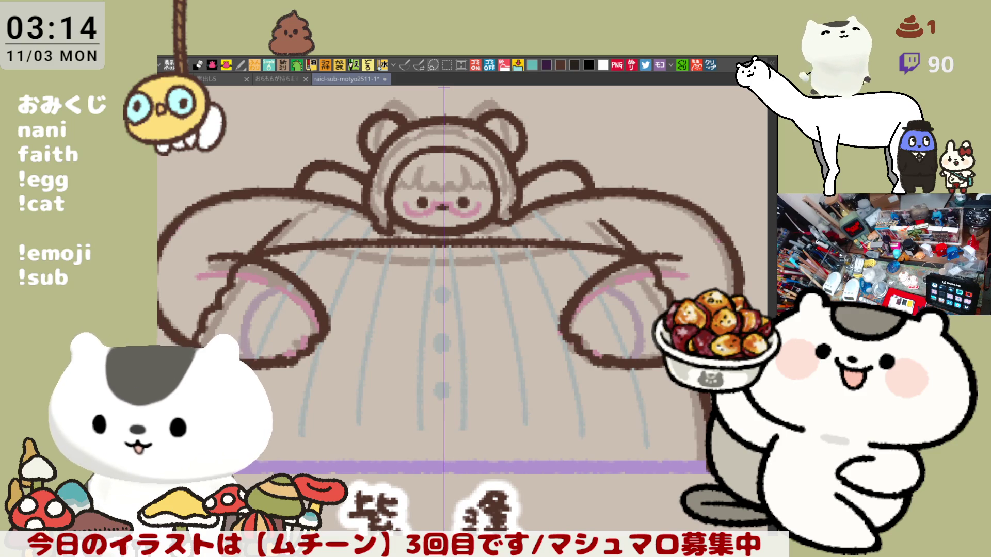
- Create a new canvas from the clipboard showing the Jaga Crispy chips bag photo
{"action": "left_click", "coordinate": [711, 65]}
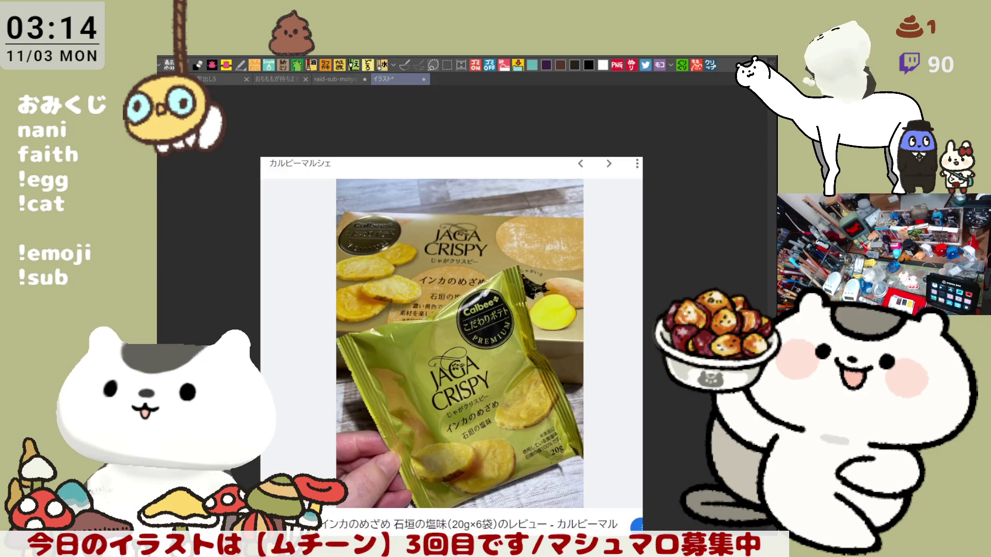
- Zoom and pan the chips photo, circle part of the bag in red, then return to the bear-hood tab
{"action": "scroll", "coordinate": [505, 302], "scroll_direction": "up", "scroll_amount": 3}
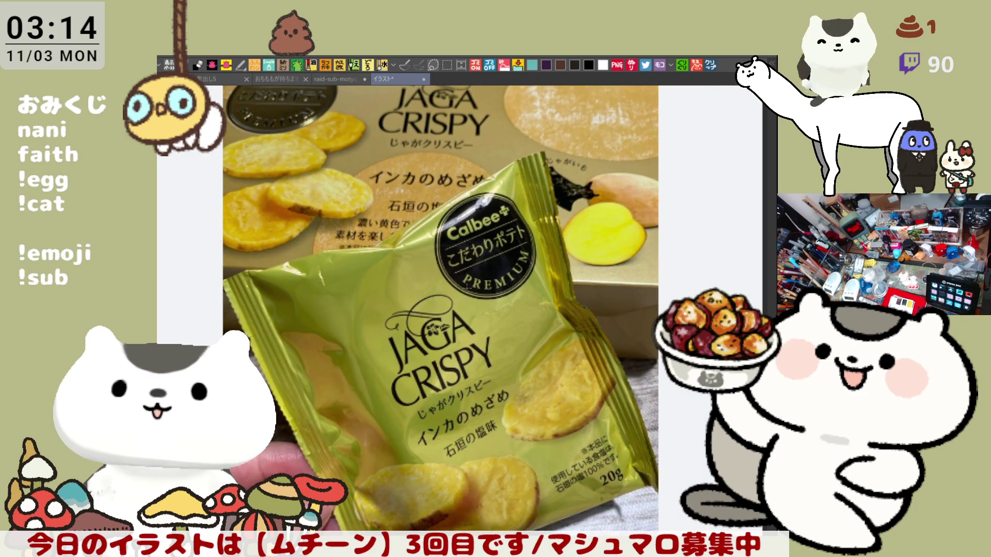
{"action": "left_click_drag", "start_coordinate": [396, 401], "coordinate": [460, 281]}
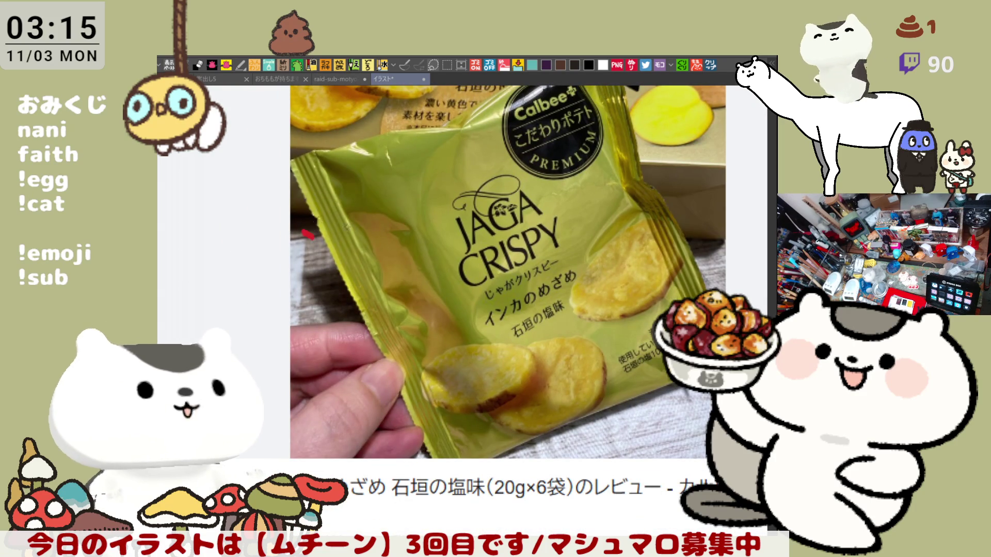
{"action": "left_click_drag", "start_coordinate": [310, 239], "coordinate": [305, 244]}
{"action": "key", "text": "ctrl+shift+Tab"}
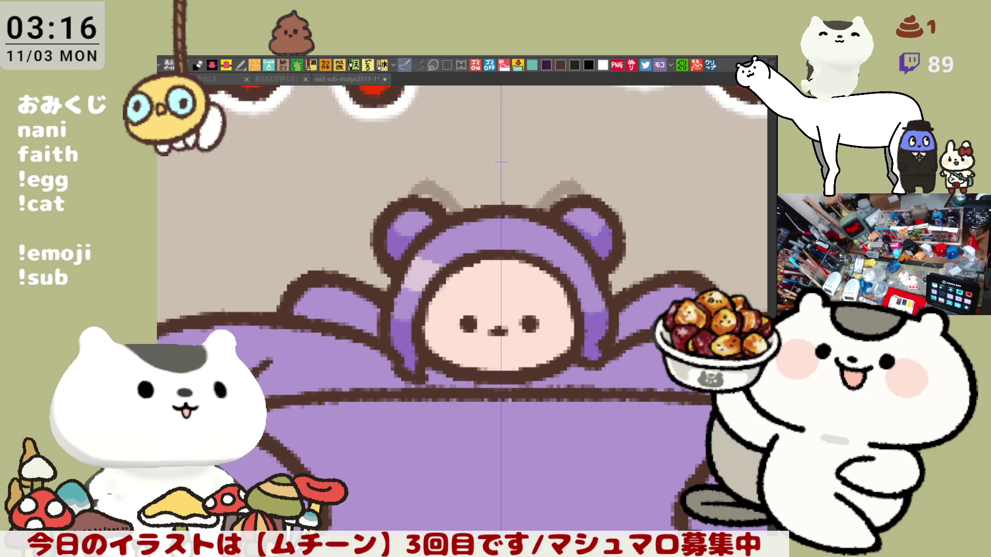
- Airbrush soft pink blushes on the left and right cheeks
{"action": "left_click", "coordinate": [454, 301]}
{"action": "left_click_drag", "start_coordinate": [442, 327], "coordinate": [438, 319]}
{"action": "left_click_drag", "start_coordinate": [557, 326], "coordinate": [563, 323]}
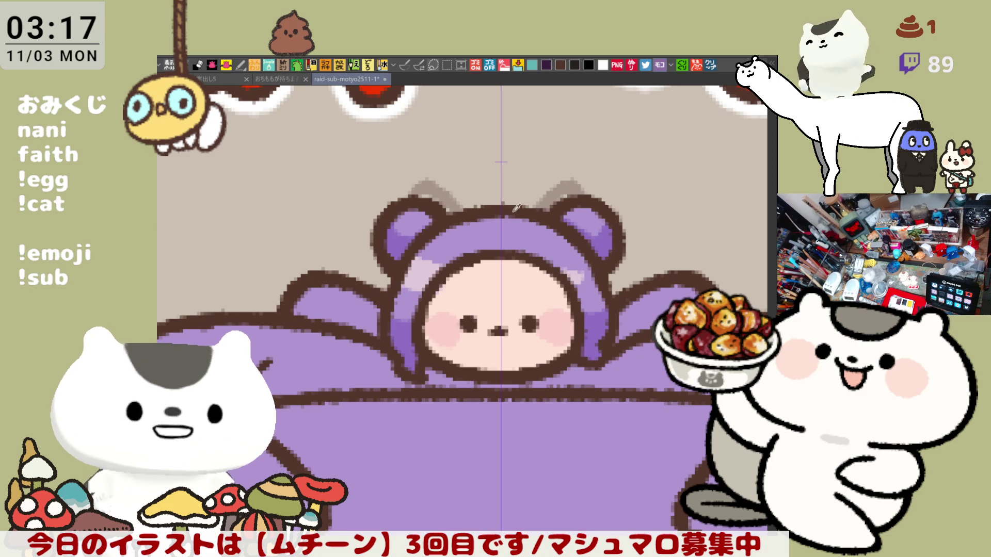
- Dab purple brow marks above both eyes and fill the left arm's inner area pale pink
{"action": "left_click", "coordinate": [464, 301]}
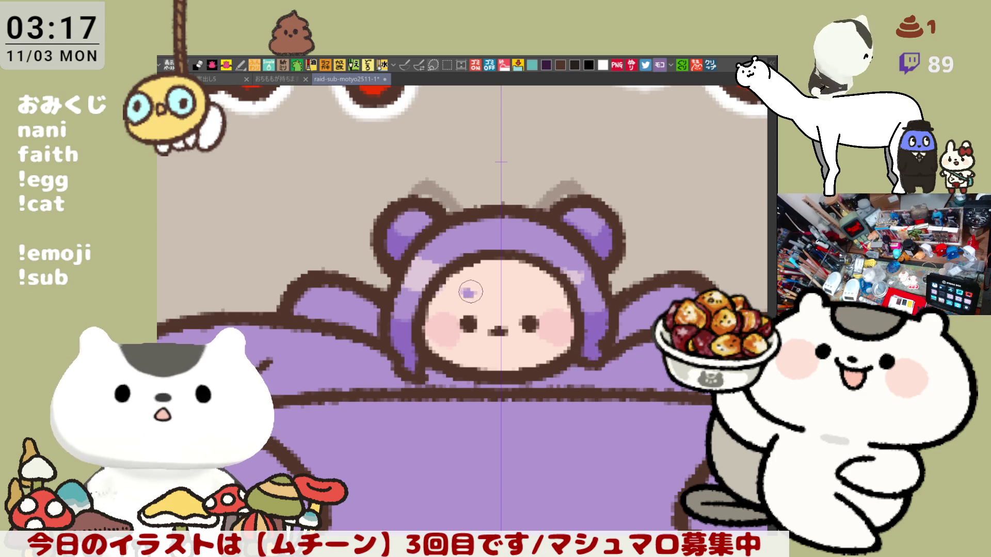
{"action": "left_click", "coordinate": [468, 293]}
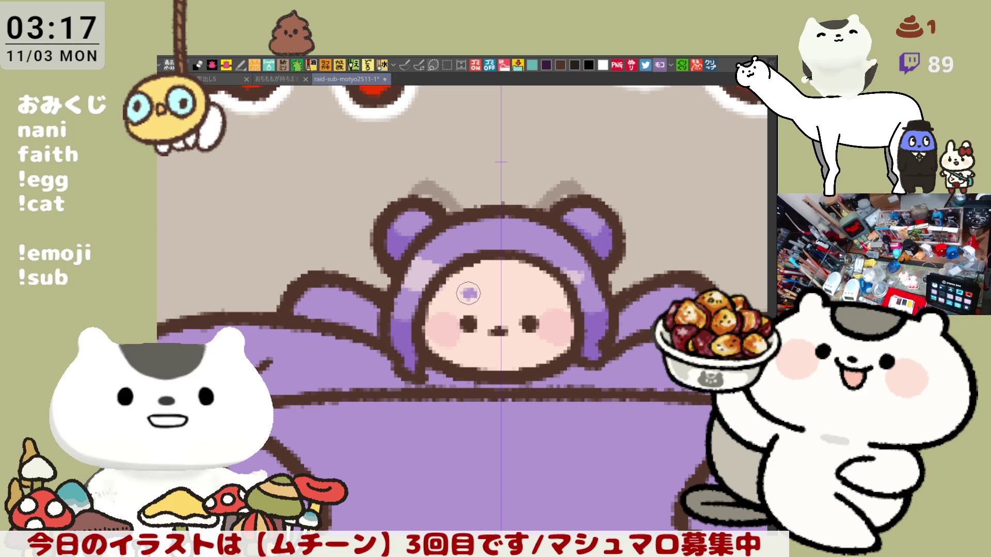
{"action": "left_click", "coordinate": [528, 293]}
{"action": "left_click_drag", "start_coordinate": [489, 291], "coordinate": [440, 257]}
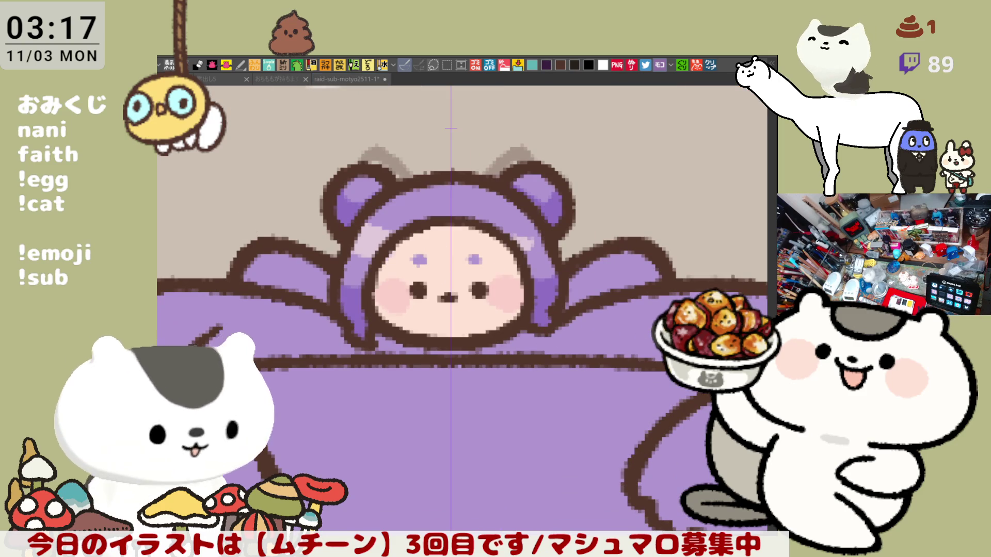
{"action": "left_click", "coordinate": [287, 274]}
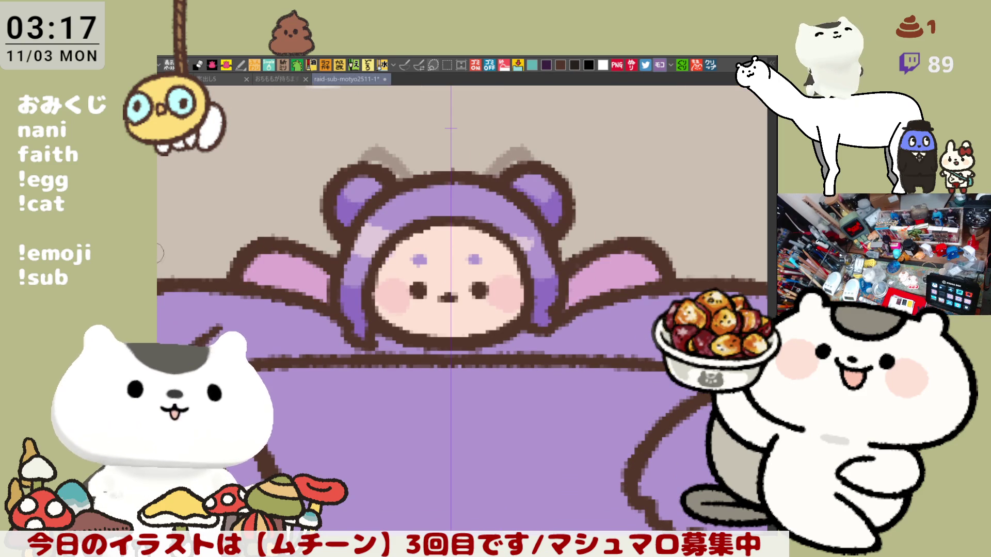
- Fill the areas on both sides of the hood with peach skin colour and cover the purple chin strip
{"action": "left_click", "coordinate": [405, 64]}
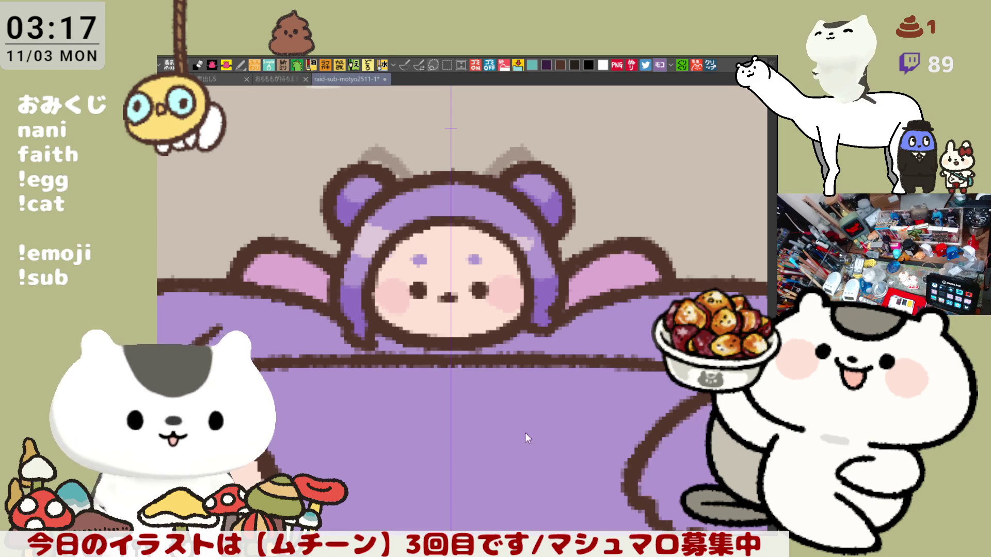
{"action": "left_click", "coordinate": [289, 320]}
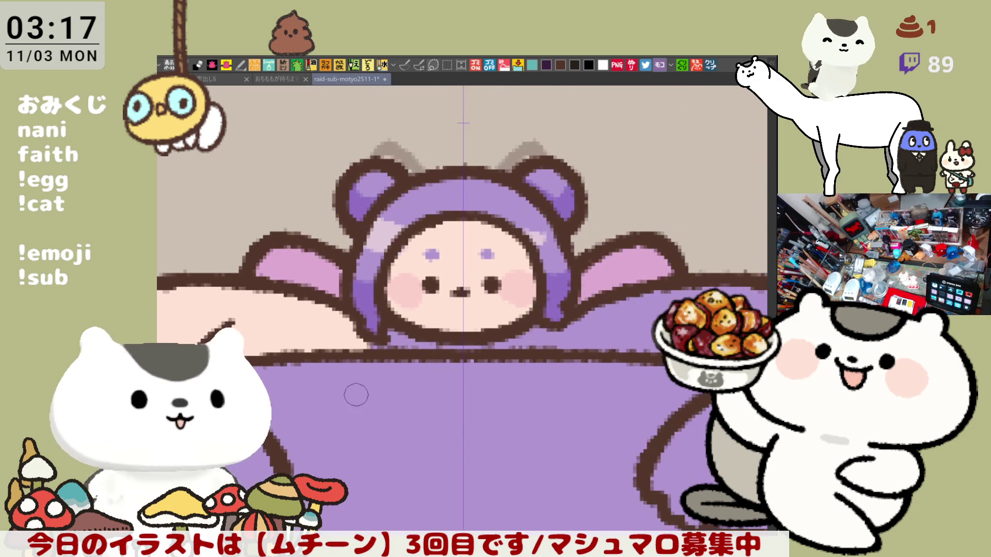
{"action": "left_click", "coordinate": [654, 310]}
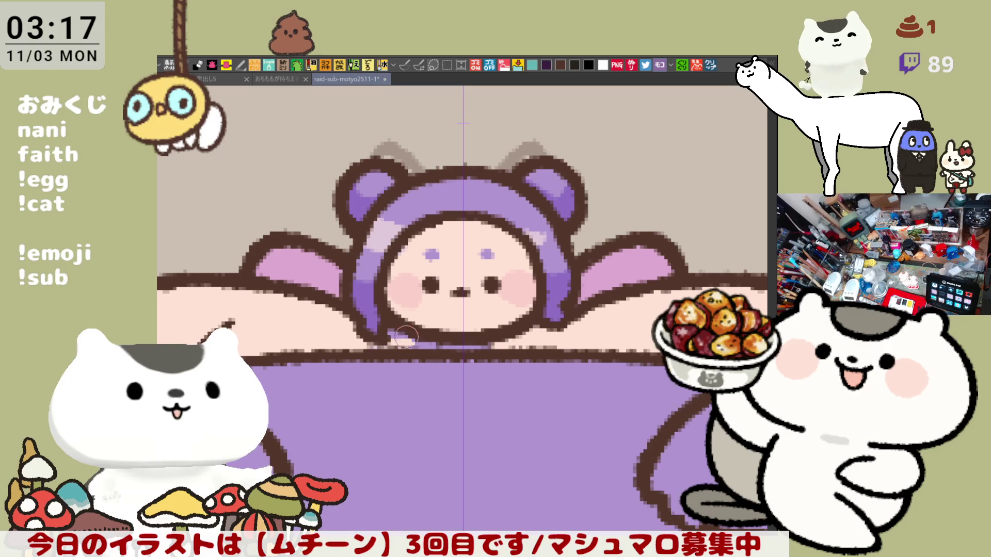
{"action": "mouse_move", "coordinate": [388, 333]}
{"action": "left_mouse_down"}
{"action": "mouse_move", "coordinate": [497, 342]}
{"action": "mouse_move", "coordinate": [416, 342]}
{"action": "mouse_move", "coordinate": [453, 338]}
{"action": "left_mouse_up"}
{"action": "scroll", "coordinate": [485, 344], "scroll_direction": "down", "scroll_amount": 3}
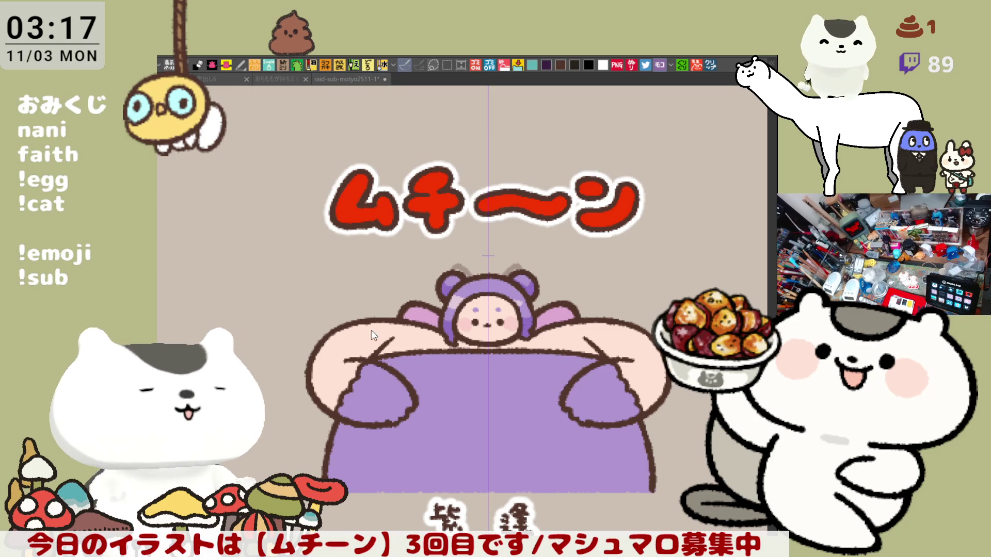
- Fill the left hand, body and right hand pale lavender, undoing a darker trial fill and scribble
{"action": "left_click", "coordinate": [377, 394]}
{"action": "left_click", "coordinate": [516, 413]}
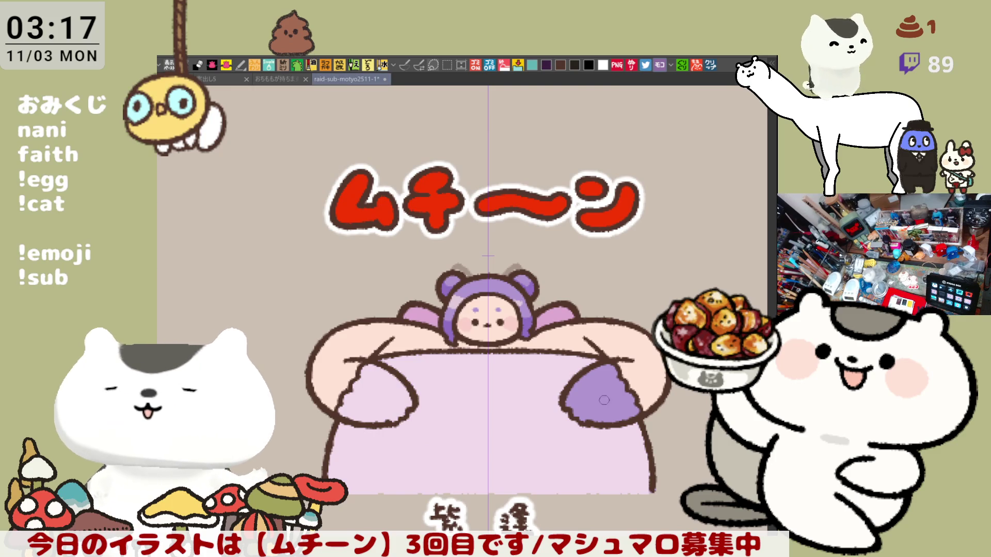
{"action": "left_click", "coordinate": [550, 414]}
{"action": "key", "text": "ctrl+z"}
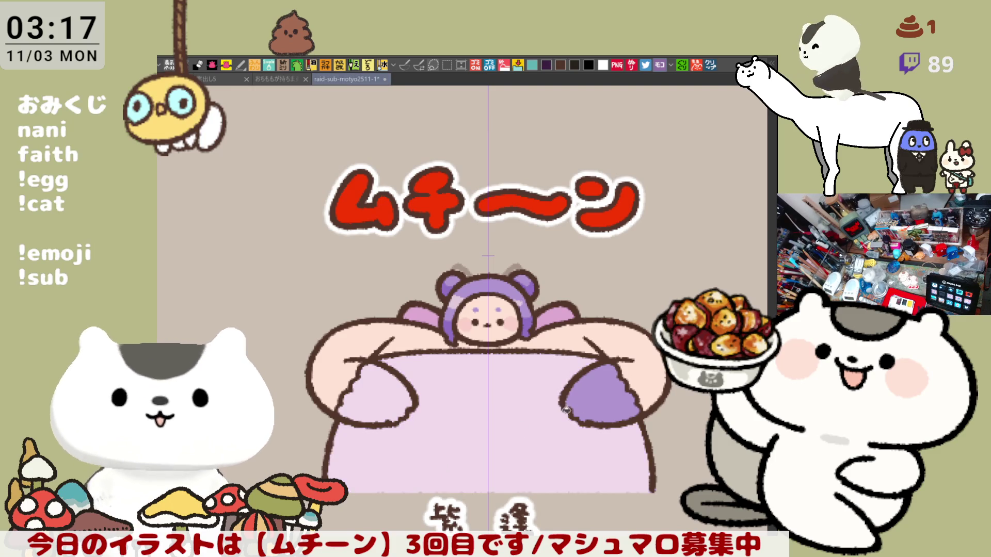
{"action": "left_click", "coordinate": [595, 400]}
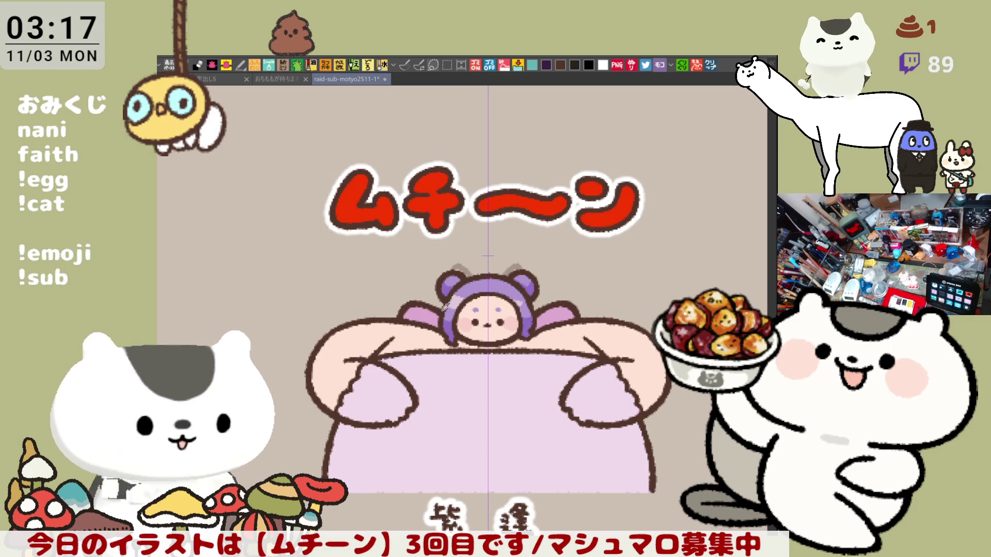
{"action": "mouse_move", "coordinate": [349, 373]}
{"action": "left_mouse_down"}
{"action": "mouse_move", "coordinate": [392, 356]}
{"action": "mouse_move", "coordinate": [340, 377]}
{"action": "mouse_move", "coordinate": [367, 392]}
{"action": "mouse_move", "coordinate": [388, 377]}
{"action": "left_mouse_up"}
{"action": "key", "text": "ctrl+z"}
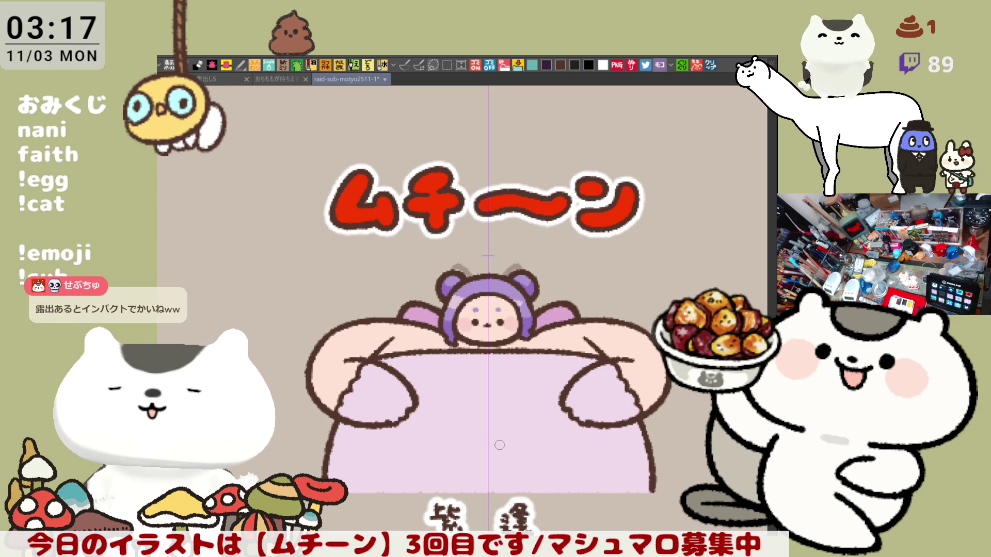
{"action": "scroll", "coordinate": [477, 434], "scroll_direction": "up", "scroll_amount": 3}
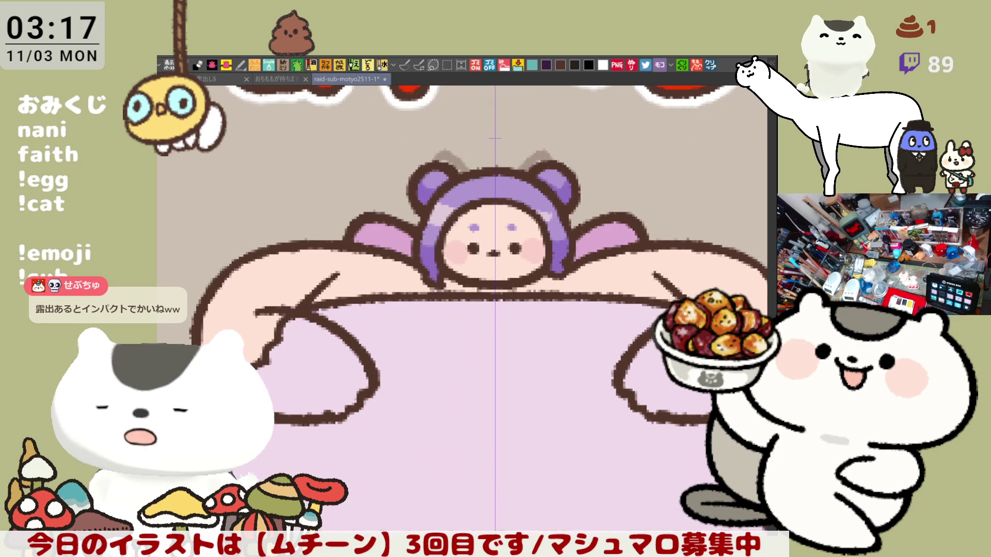
- Stroke mirrored light-purple shading along the hands' upper edges, then check the right hand
{"action": "left_click_drag", "start_coordinate": [281, 309], "coordinate": [327, 324]}
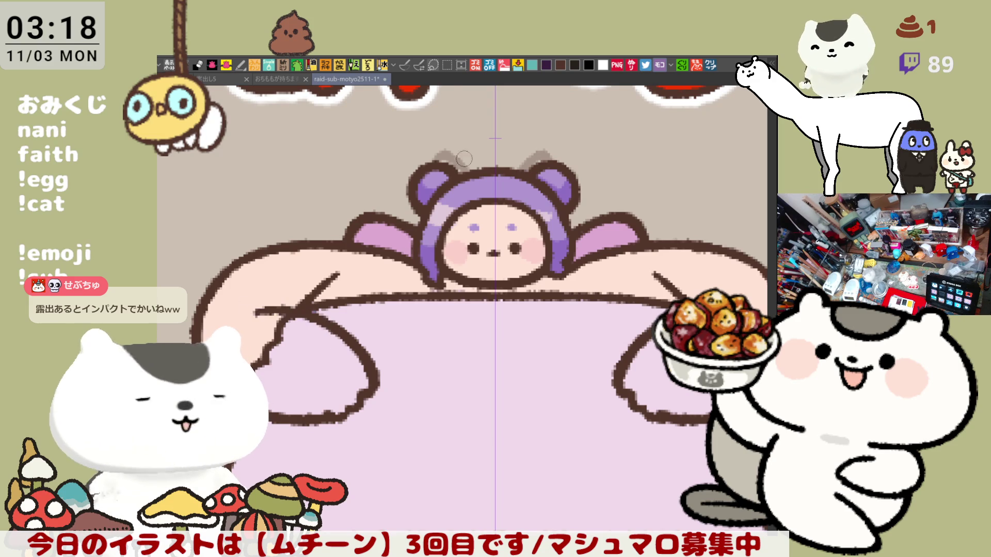
{"action": "left_click", "coordinate": [403, 67]}
{"action": "mouse_move", "coordinate": [253, 312]}
{"action": "left_mouse_down"}
{"action": "mouse_move", "coordinate": [328, 324]}
{"action": "mouse_move", "coordinate": [367, 363]}
{"action": "left_mouse_up"}
{"action": "left_click_drag", "start_coordinate": [283, 311], "coordinate": [265, 365]}
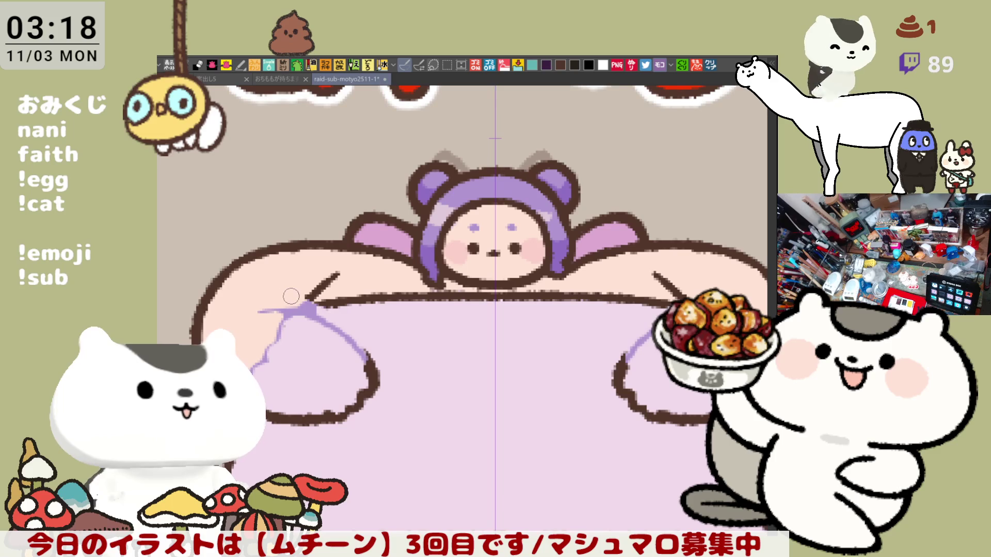
{"action": "key", "text": "ctrl+z"}
{"action": "left_click_drag", "start_coordinate": [285, 304], "coordinate": [367, 362]}
{"action": "key", "text": "ctrl+z"}
{"action": "key", "text": "ctrl+z"}
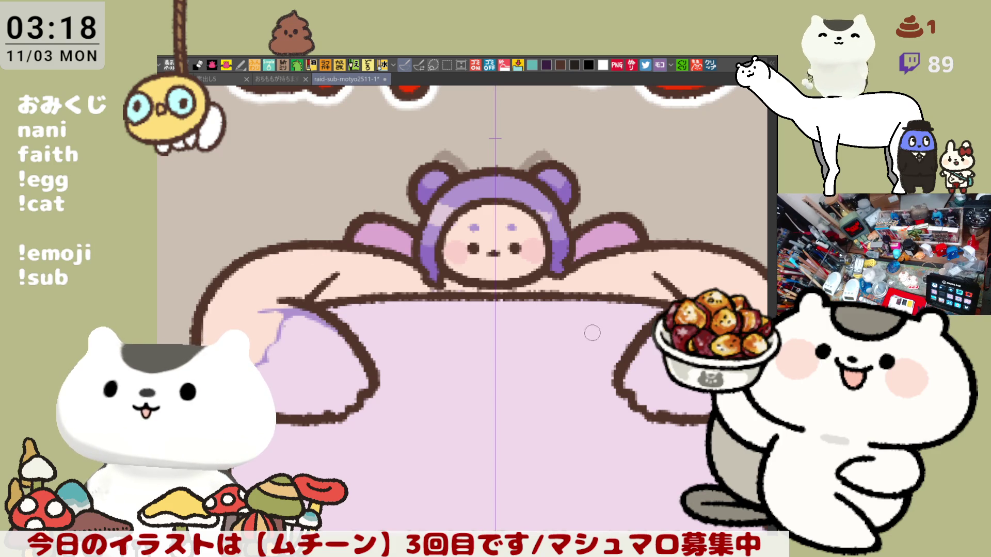
{"action": "left_click_drag", "start_coordinate": [583, 336], "coordinate": [454, 320]}
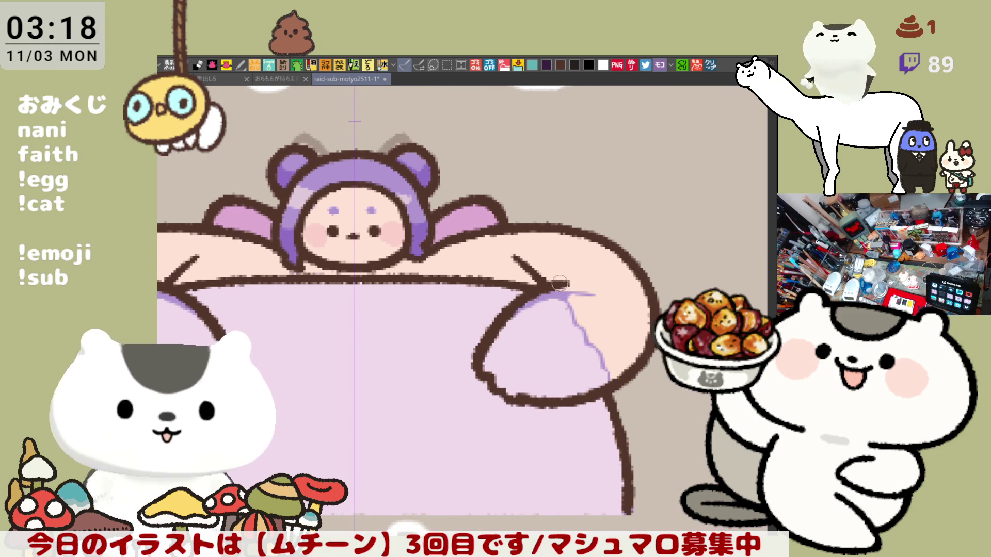
{"action": "left_click_drag", "start_coordinate": [514, 296], "coordinate": [611, 285]}
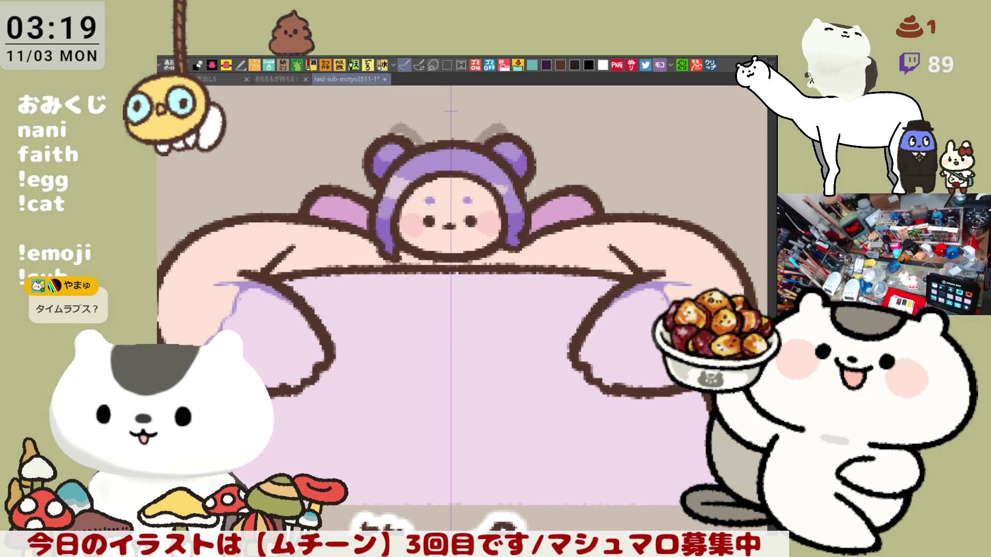
- Undo the light-purple shading strokes on both hands
{"action": "key", "text": "ctrl+z"}
{"action": "key", "text": "ctrl+z"}
{"action": "key", "text": "ctrl+z"}
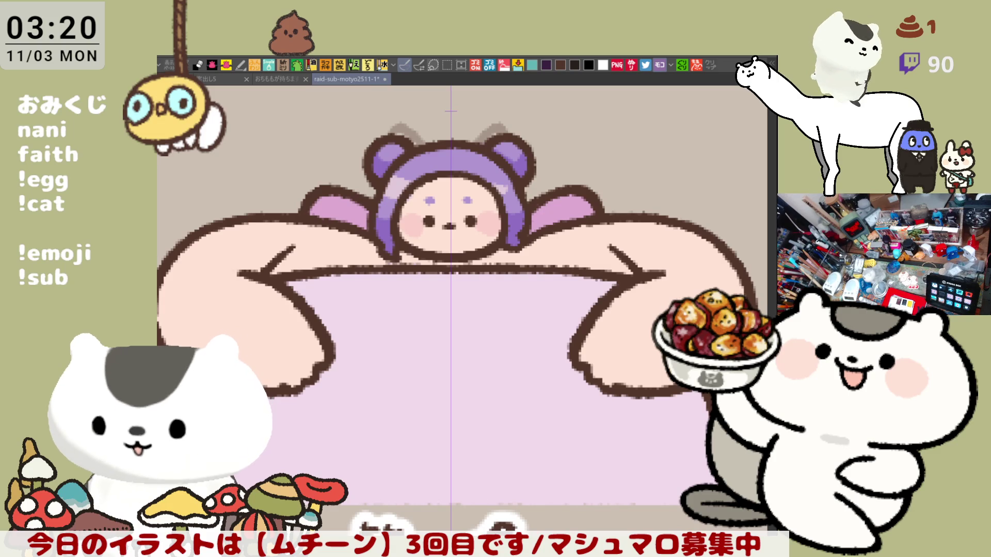
- In brown, draw a mirrored hooked line from the arm's hook down the right hand
{"action": "mouse_move", "coordinate": [462, 490]}
{"action": "left_mouse_down"}
{"action": "mouse_move", "coordinate": [530, 421]}
{"action": "mouse_move", "coordinate": [447, 390]}
{"action": "left_mouse_up"}
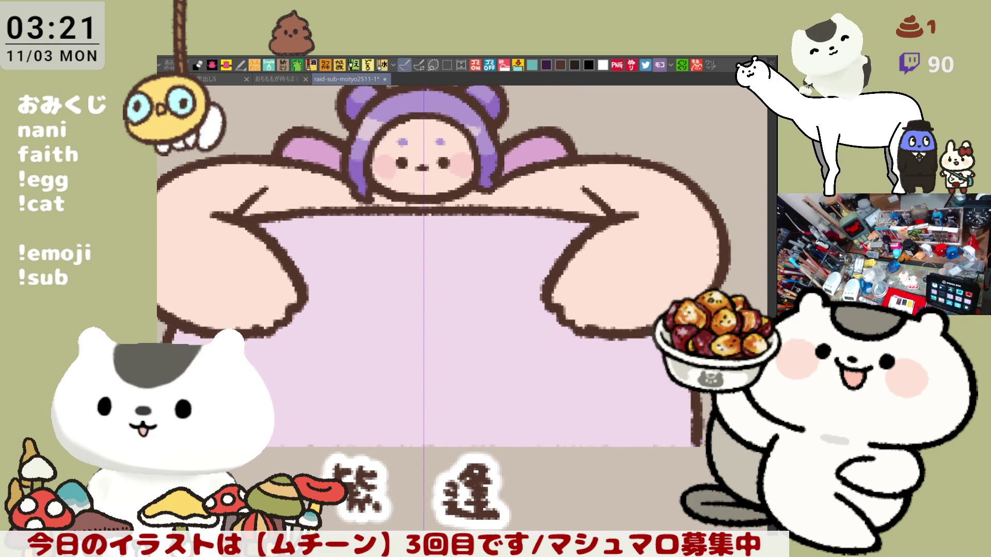
{"action": "left_click", "coordinate": [561, 64]}
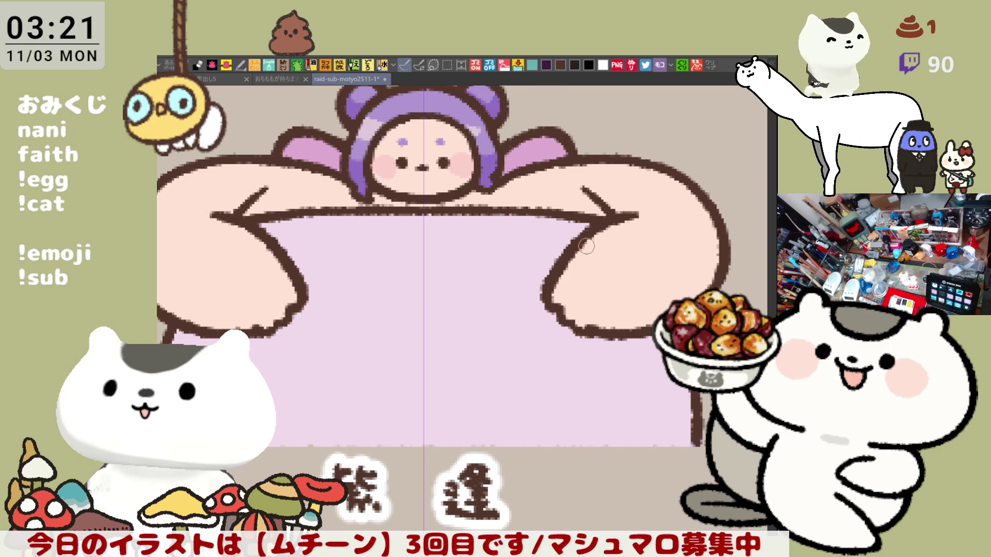
{"action": "mouse_move", "coordinate": [594, 240]}
{"action": "left_mouse_down"}
{"action": "mouse_move", "coordinate": [626, 258]}
{"action": "mouse_move", "coordinate": [617, 239]}
{"action": "mouse_move", "coordinate": [649, 274]}
{"action": "mouse_move", "coordinate": [627, 255]}
{"action": "mouse_move", "coordinate": [643, 287]}
{"action": "mouse_move", "coordinate": [666, 297]}
{"action": "mouse_move", "coordinate": [664, 315]}
{"action": "left_mouse_up"}
{"action": "key", "text": "ctrl+z"}
{"action": "key", "text": "ctrl+z"}
{"action": "key", "text": "ctrl+z"}
{"action": "key", "text": "ctrl+z"}
{"action": "key", "text": "ctrl+z"}
{"action": "key", "text": "ctrl+z"}
{"action": "key", "text": "ctrl+z"}
{"action": "key", "text": "ctrl+z"}
{"action": "key", "text": "ctrl+z"}
{"action": "key", "text": "ctrl+z"}
{"action": "left_click_drag", "start_coordinate": [637, 270], "coordinate": [667, 312]}
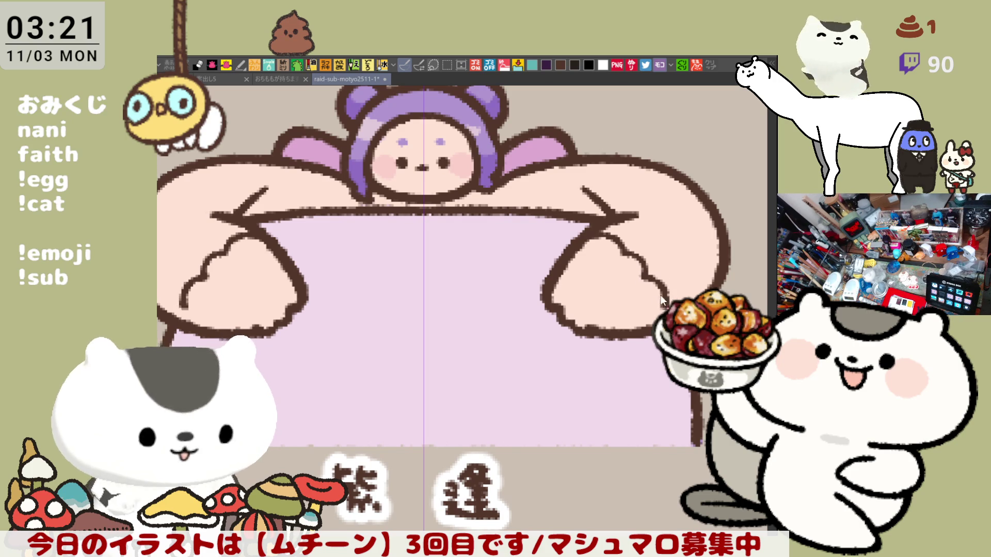
{"action": "key", "text": "ctrl+z"}
{"action": "left_click_drag", "start_coordinate": [593, 231], "coordinate": [617, 262]}
{"action": "key", "text": "ctrl+z"}
{"action": "key", "text": "ctrl+z"}
{"action": "key", "text": "ctrl+z"}
{"action": "key", "text": "ctrl+z"}
{"action": "left_click_drag", "start_coordinate": [593, 231], "coordinate": [660, 310]}
{"action": "key", "text": "ctrl+z"}
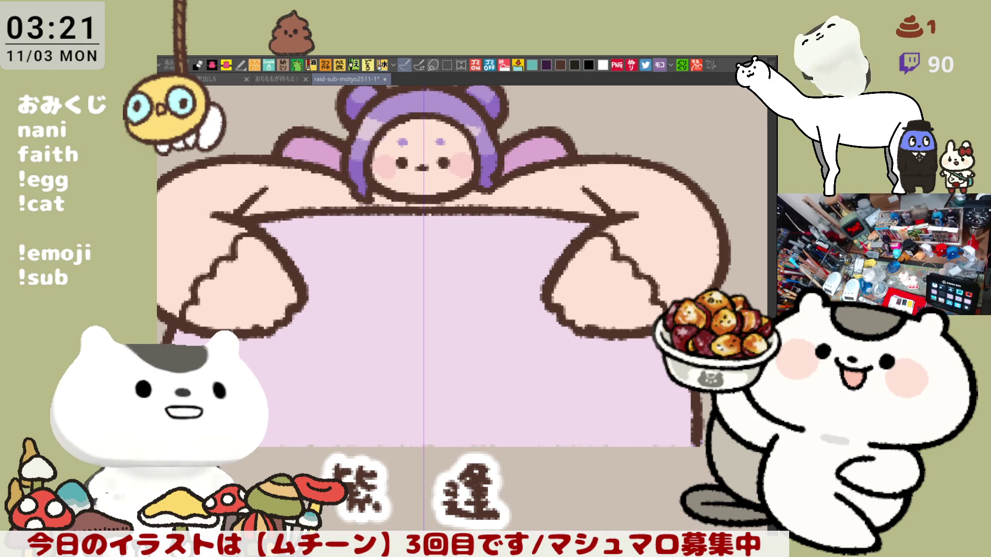
{"action": "mouse_move", "coordinate": [483, 323]}
{"action": "left_mouse_down"}
{"action": "mouse_move", "coordinate": [532, 331]}
{"action": "mouse_move", "coordinate": [472, 286]}
{"action": "left_mouse_up"}
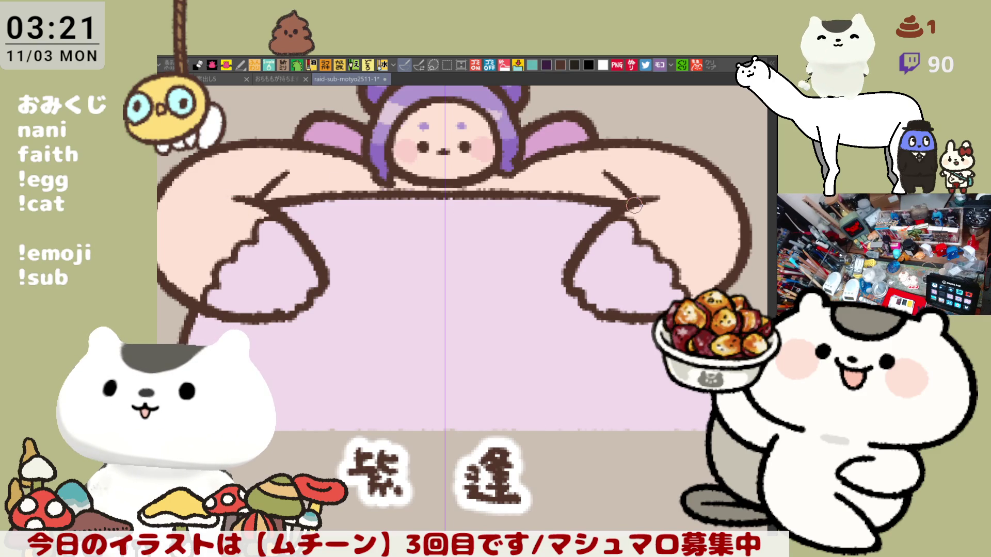
{"action": "mouse_move", "coordinate": [634, 205]}
{"action": "left_mouse_down"}
{"action": "mouse_move", "coordinate": [584, 250]}
{"action": "mouse_move", "coordinate": [593, 234]}
{"action": "left_mouse_up"}
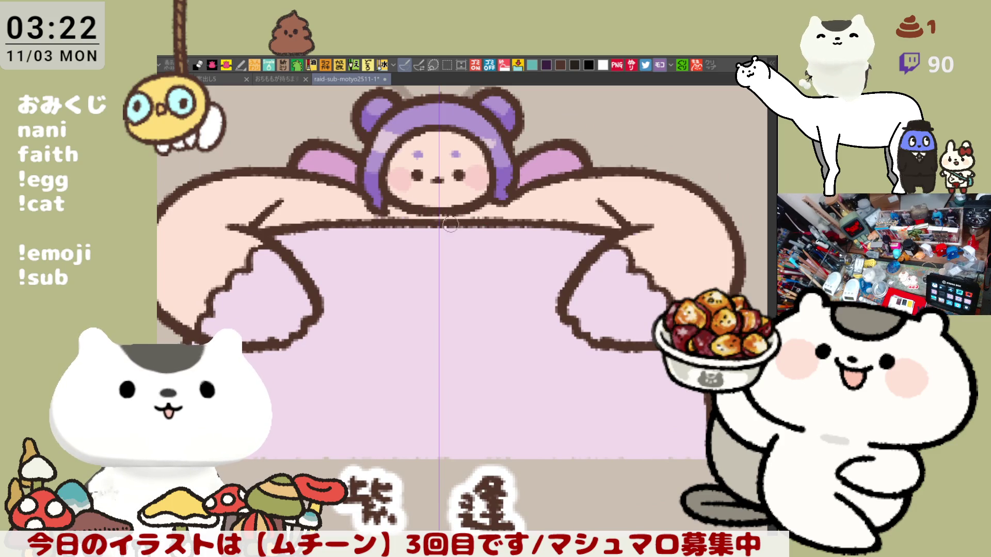
{"action": "left_click_drag", "start_coordinate": [512, 240], "coordinate": [502, 282]}
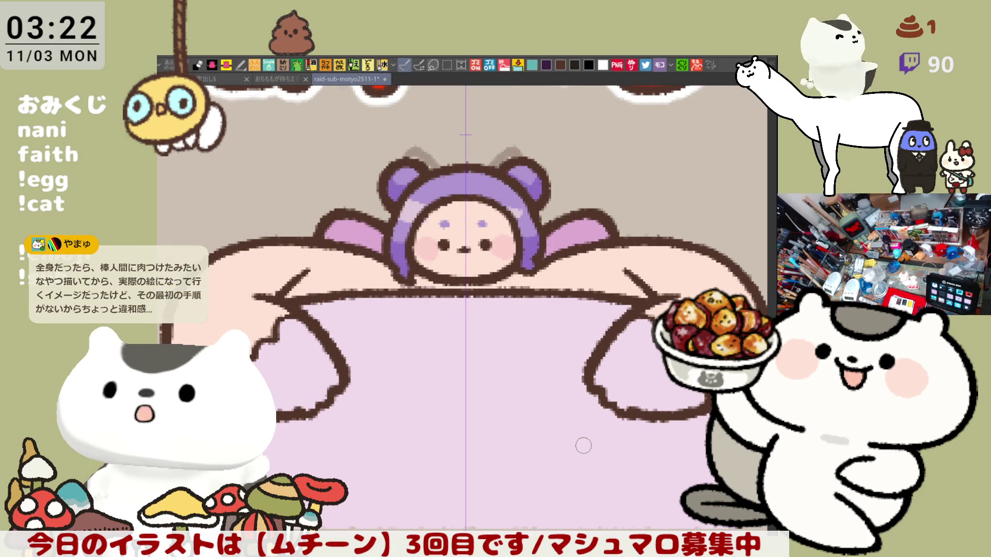
{"action": "left_click_drag", "start_coordinate": [583, 441], "coordinate": [559, 408]}
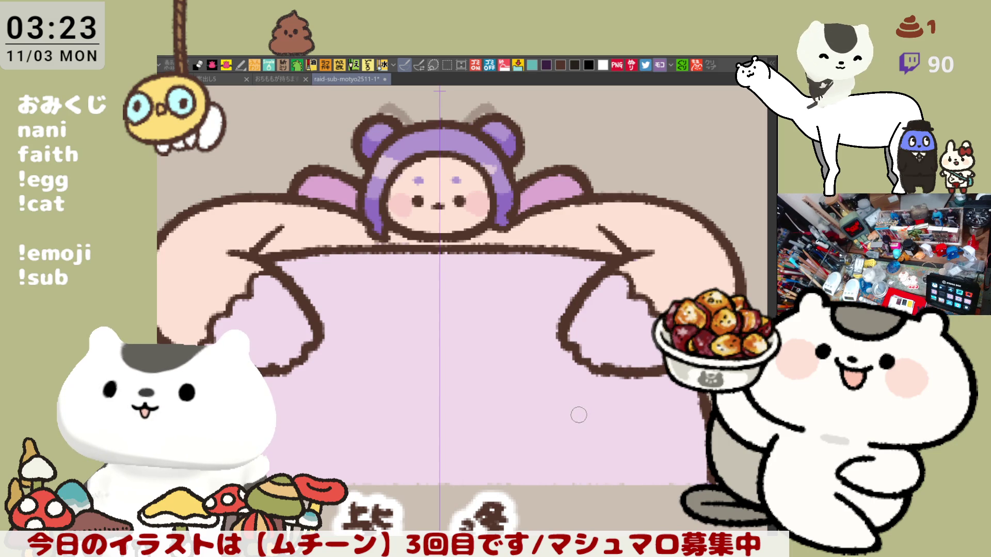
{"action": "mouse_move", "coordinate": [578, 415]}
{"action": "left_mouse_down"}
{"action": "mouse_move", "coordinate": [504, 373]}
{"action": "mouse_move", "coordinate": [509, 392]}
{"action": "mouse_move", "coordinate": [513, 380]}
{"action": "left_mouse_up"}
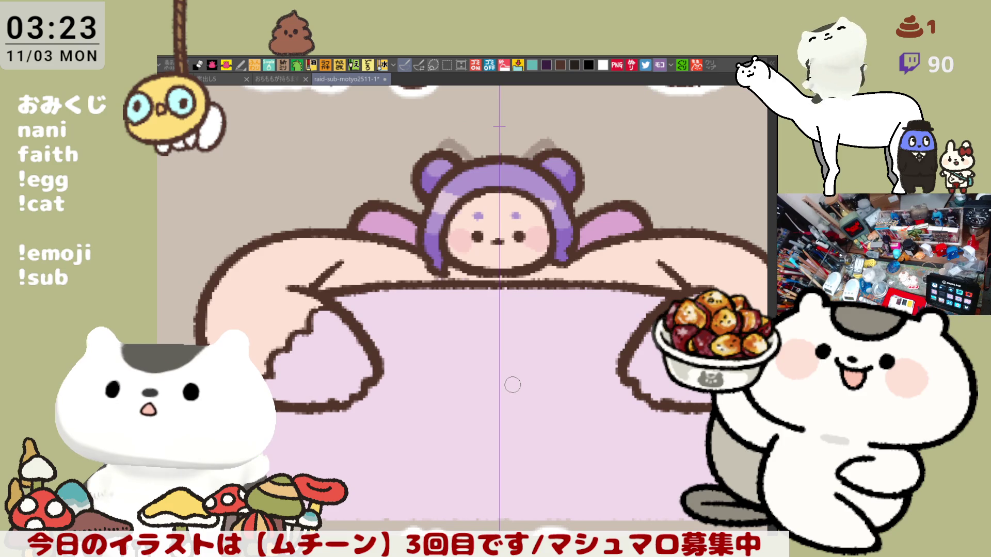
{"action": "left_click_drag", "start_coordinate": [586, 377], "coordinate": [511, 345]}
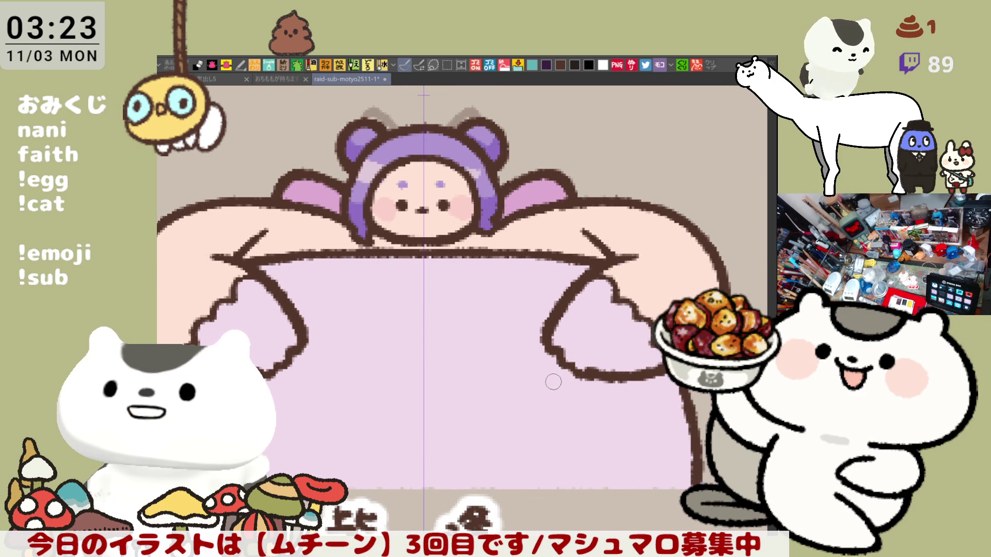
{"action": "mouse_move", "coordinate": [554, 384]}
{"action": "left_mouse_down"}
{"action": "mouse_move", "coordinate": [573, 393]}
{"action": "mouse_move", "coordinate": [564, 380]}
{"action": "left_mouse_up"}
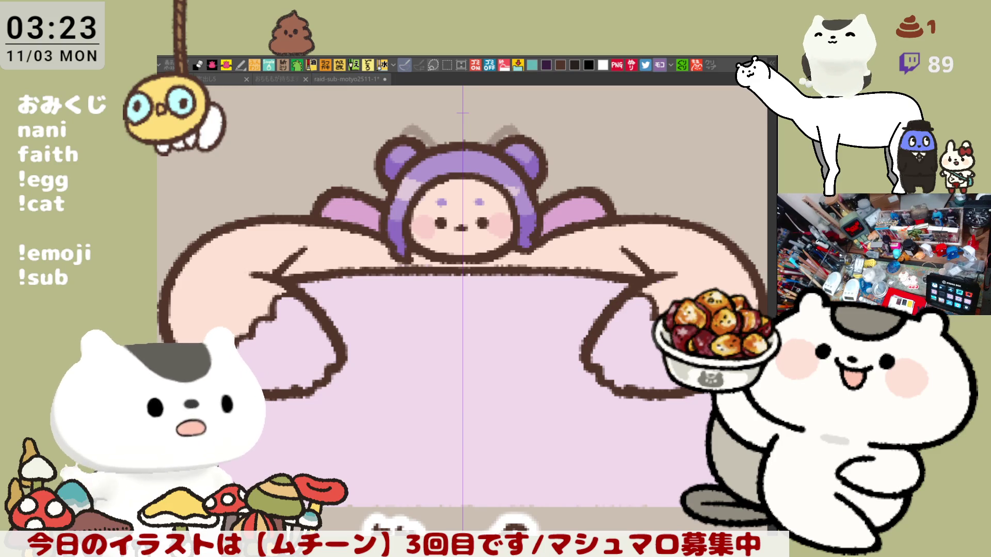
{"action": "left_click", "coordinate": [508, 279]}
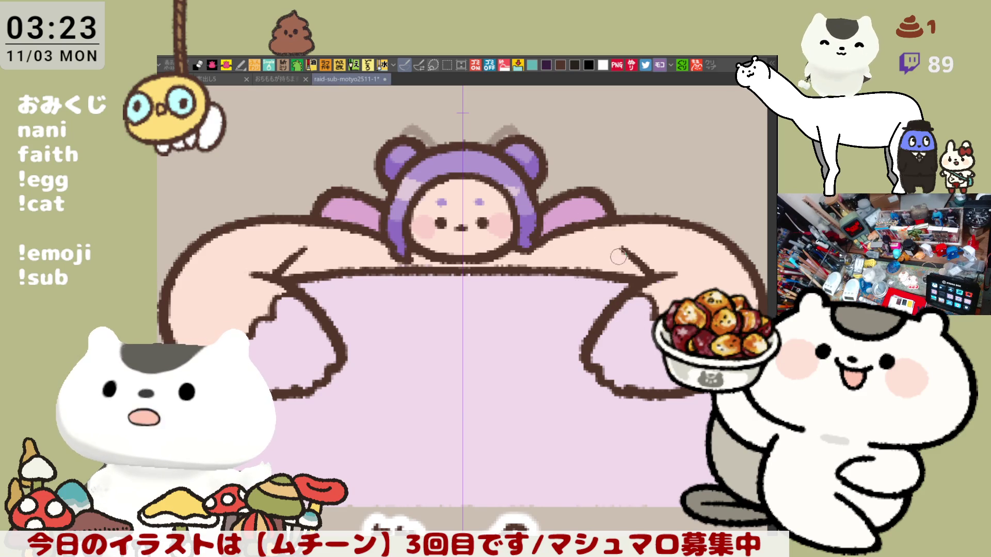
{"action": "mouse_move", "coordinate": [689, 272]}
{"action": "left_mouse_down"}
{"action": "mouse_move", "coordinate": [617, 258]}
{"action": "mouse_move", "coordinate": [648, 292]}
{"action": "left_mouse_up"}
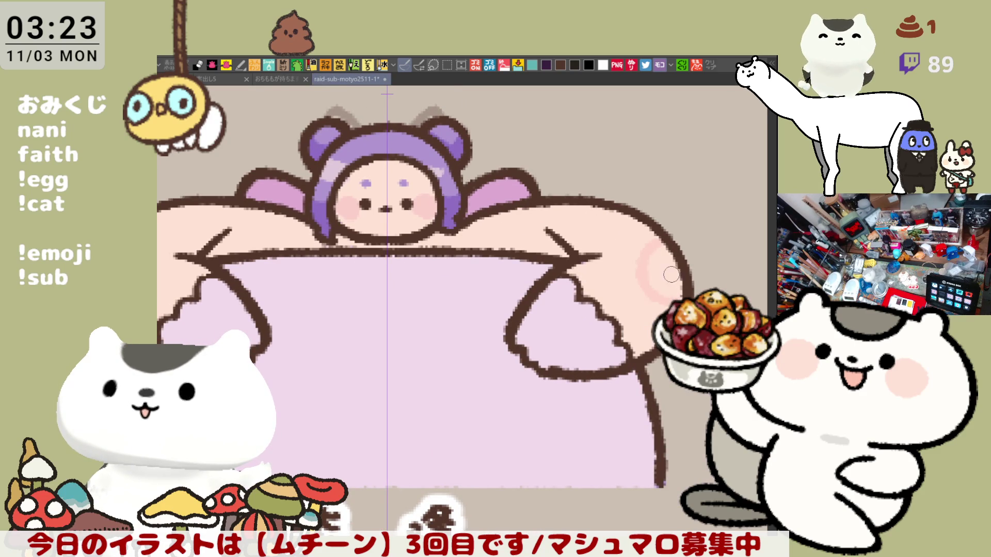
{"action": "key", "text": "ctrl+z"}
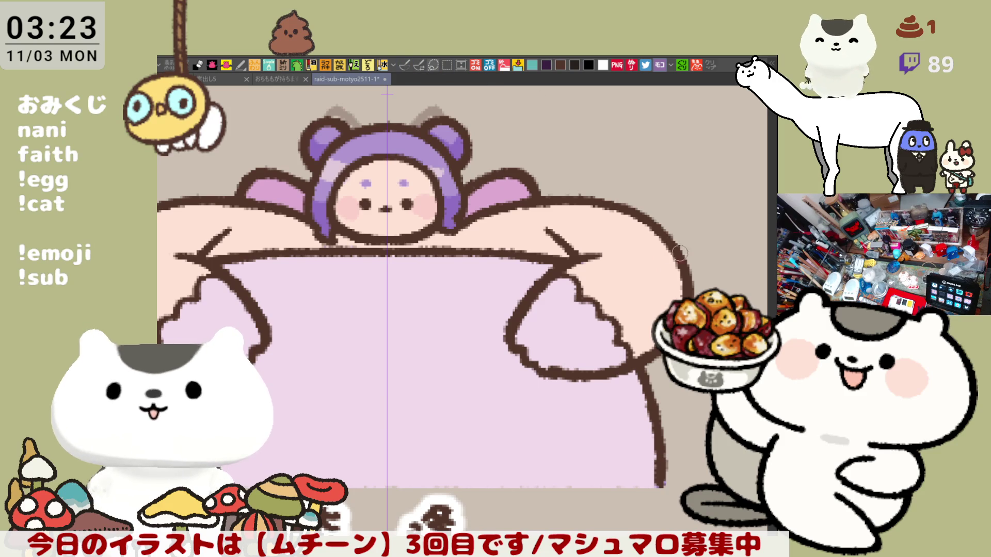
- Airbrush mirrored soft pink blush arcs onto both arms, covering the dark arm-line tips
{"action": "left_click_drag", "start_coordinate": [663, 243], "coordinate": [653, 286]}
{"action": "left_click_drag", "start_coordinate": [526, 339], "coordinate": [622, 339]}
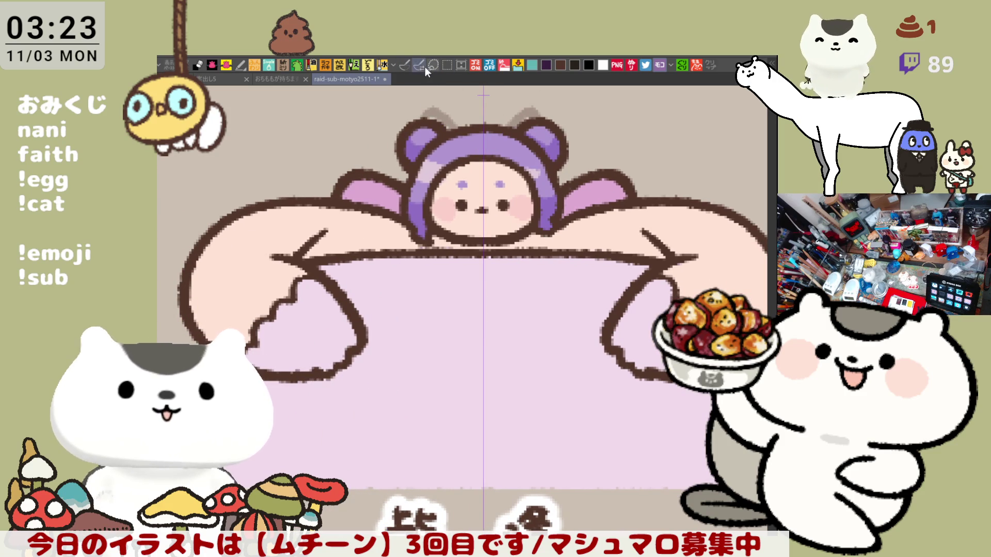
{"action": "mouse_move", "coordinate": [221, 242]}
{"action": "left_mouse_down"}
{"action": "mouse_move", "coordinate": [235, 256]}
{"action": "mouse_move", "coordinate": [239, 295]}
{"action": "left_mouse_up"}
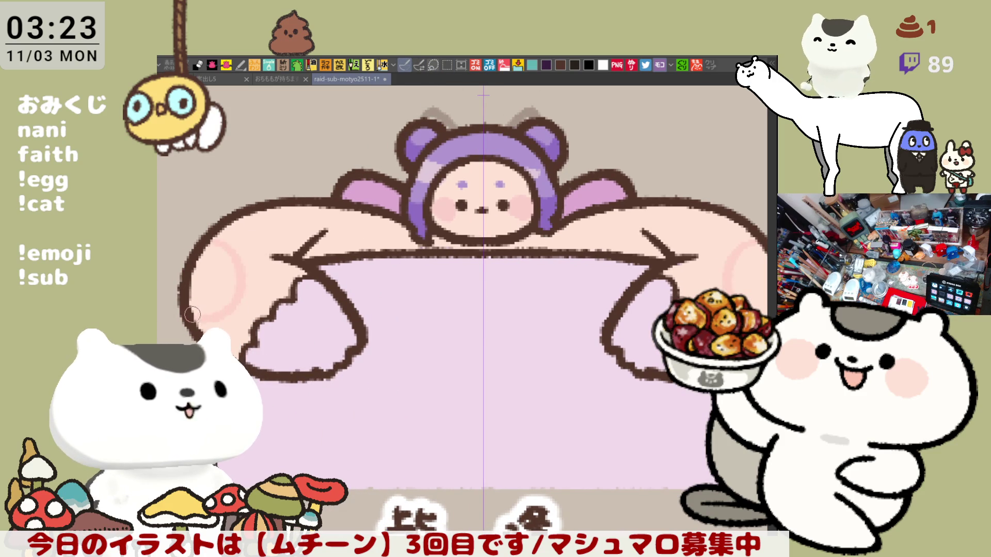
{"action": "scroll", "coordinate": [398, 281], "scroll_direction": "up", "scroll_amount": 2}
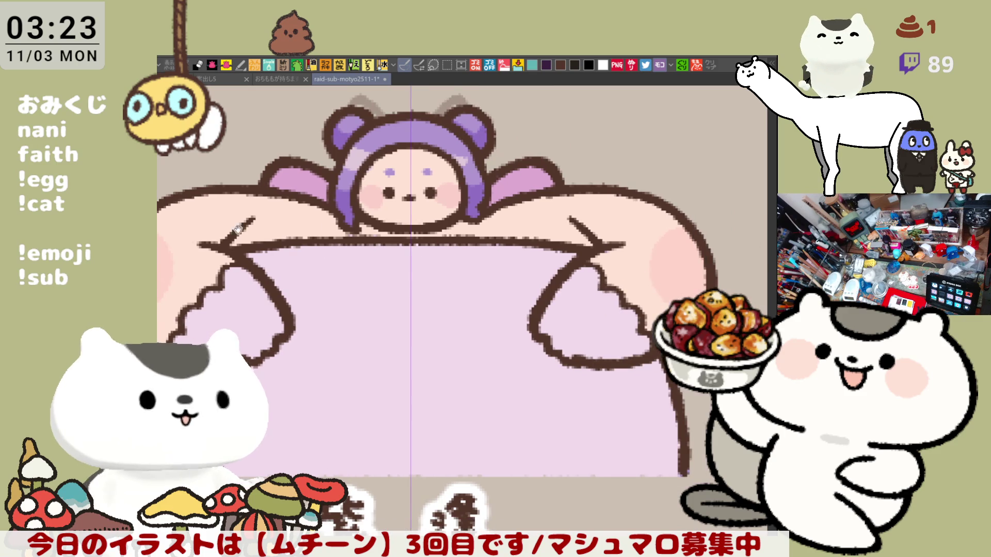
{"action": "scroll", "coordinate": [409, 261], "scroll_direction": "down", "scroll_amount": 2}
{"action": "left_click_drag", "start_coordinate": [323, 223], "coordinate": [312, 227]}
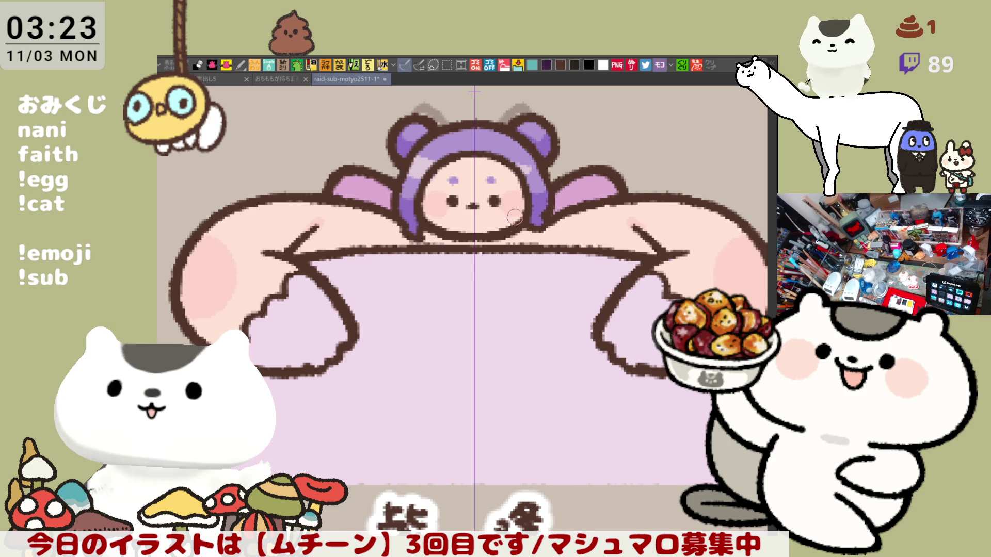
{"action": "left_click_drag", "start_coordinate": [524, 294], "coordinate": [470, 264]}
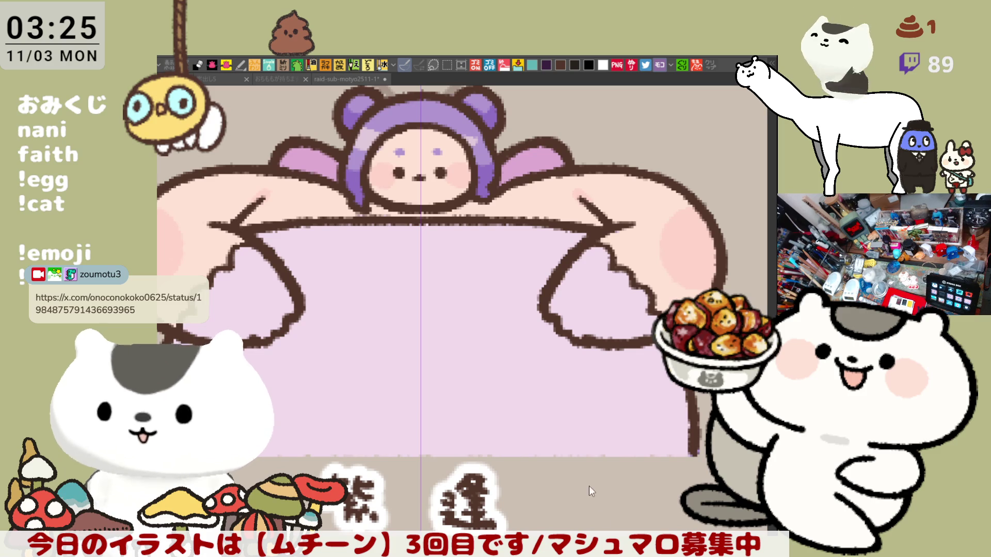
{"action": "left_click", "coordinate": [496, 427]}
- Paint mirrored pale purple shading along the underside of both hands
{"action": "left_click_drag", "start_coordinate": [496, 426], "coordinate": [594, 442]}
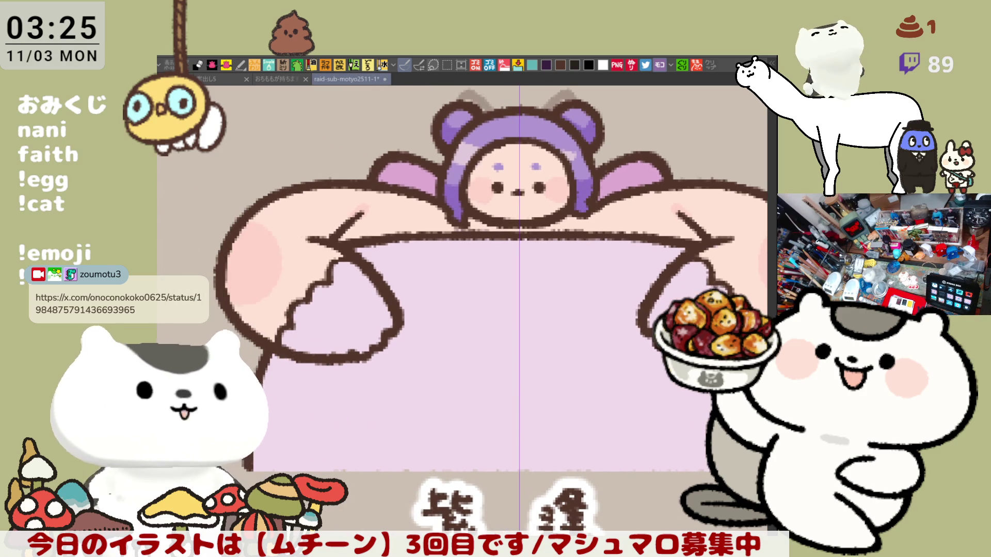
{"action": "mouse_move", "coordinate": [298, 313]}
{"action": "left_mouse_down"}
{"action": "mouse_move", "coordinate": [382, 340]}
{"action": "mouse_move", "coordinate": [289, 353]}
{"action": "left_mouse_up"}
{"action": "key", "text": "ctrl+z"}
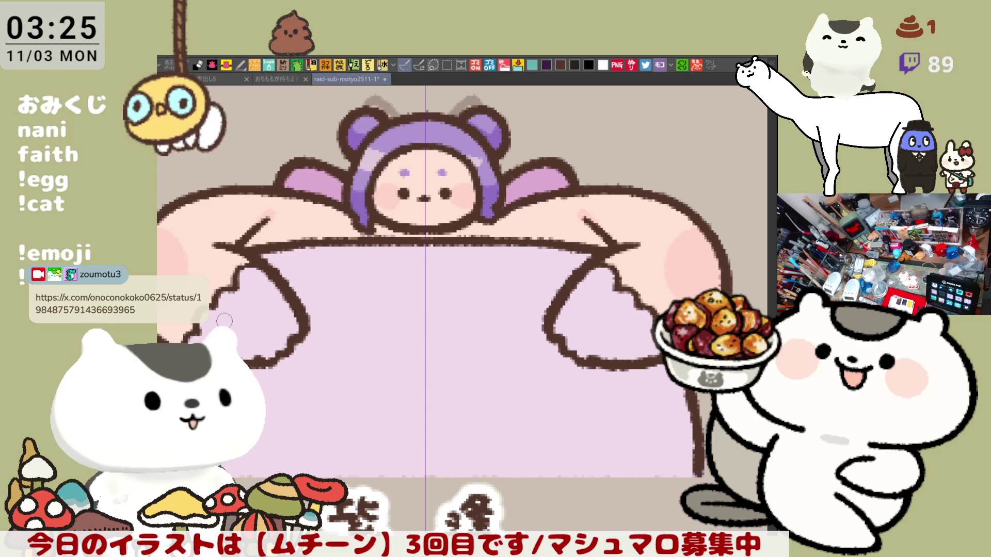
{"action": "left_click_drag", "start_coordinate": [202, 328], "coordinate": [285, 343]}
{"action": "left_click_drag", "start_coordinate": [192, 345], "coordinate": [283, 352]}
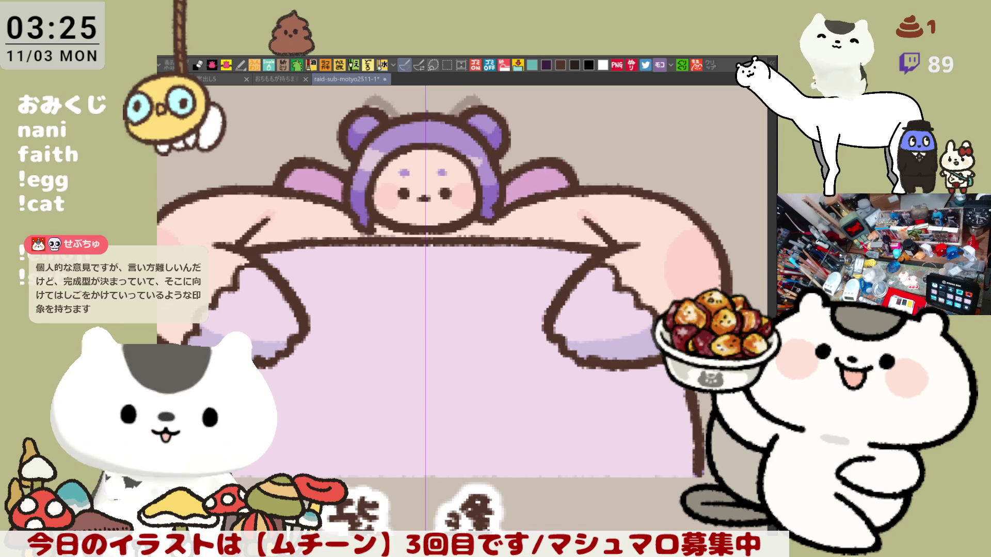
- Redraw the brown outline along the body's right edge
{"action": "left_click_drag", "start_coordinate": [697, 387], "coordinate": [698, 475]}
{"action": "key", "text": "ctrl+z"}
{"action": "left_click_drag", "start_coordinate": [686, 387], "coordinate": [694, 470]}
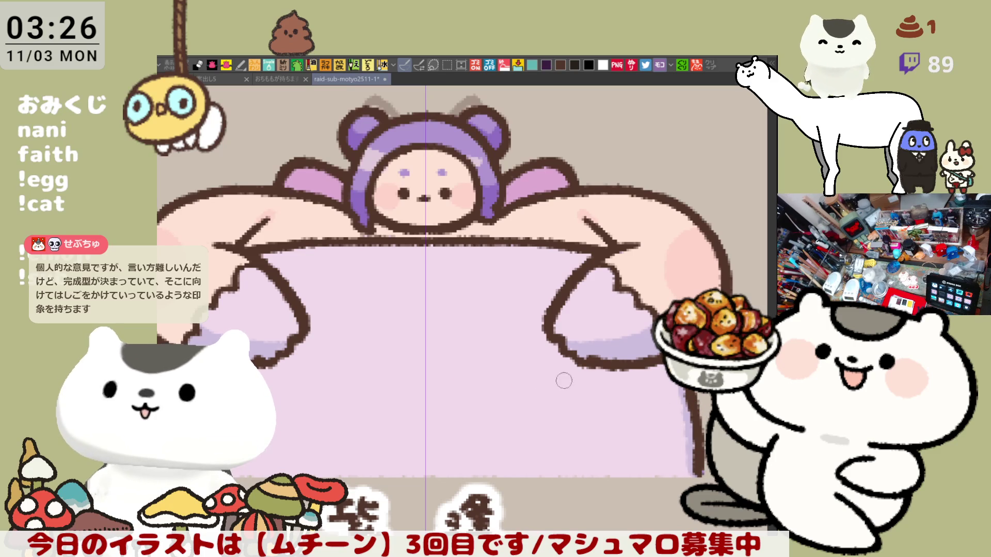
{"action": "left_click_drag", "start_coordinate": [401, 366], "coordinate": [460, 391]}
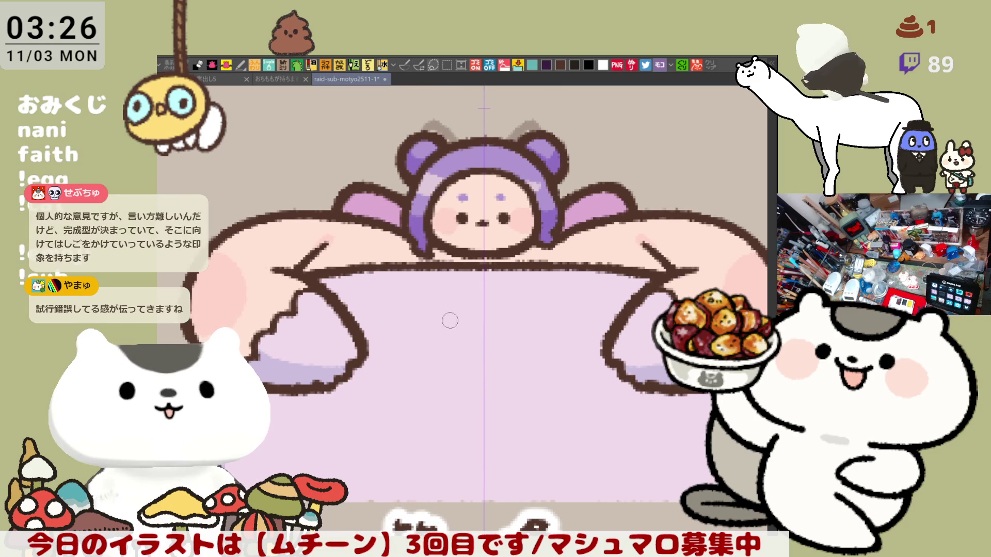
- Sketch a crescent outline across the belly and fill it with purple
{"action": "left_click_drag", "start_coordinate": [423, 357], "coordinate": [530, 361]}
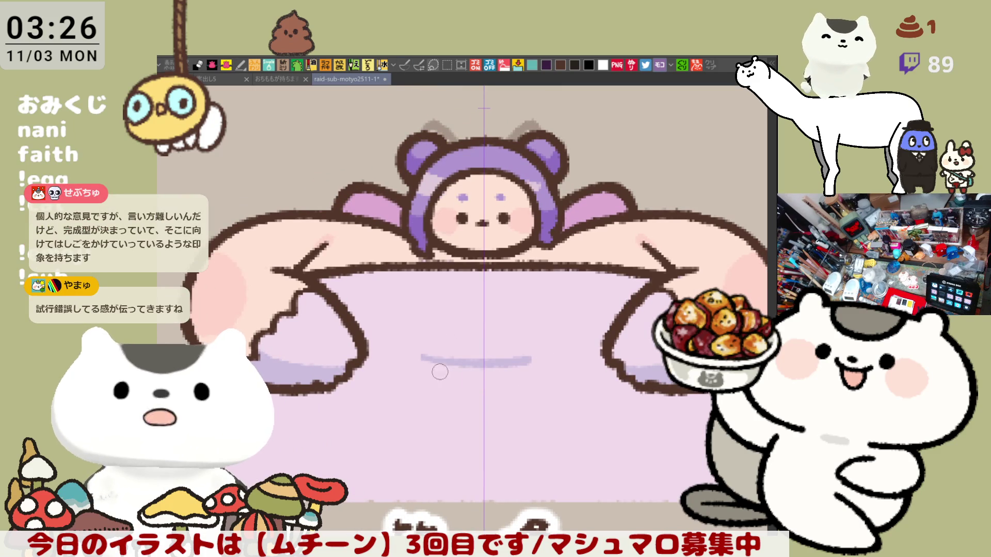
{"action": "mouse_move", "coordinate": [421, 359]}
{"action": "left_mouse_down"}
{"action": "mouse_move", "coordinate": [461, 384]}
{"action": "mouse_move", "coordinate": [519, 398]}
{"action": "mouse_move", "coordinate": [531, 369]}
{"action": "mouse_move", "coordinate": [525, 393]}
{"action": "left_mouse_up"}
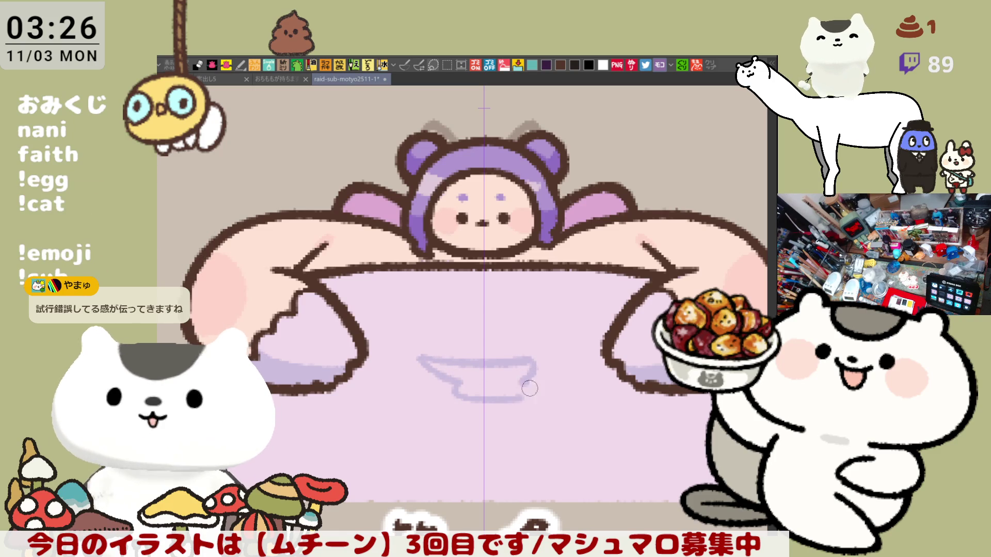
{"action": "left_click", "coordinate": [515, 380]}
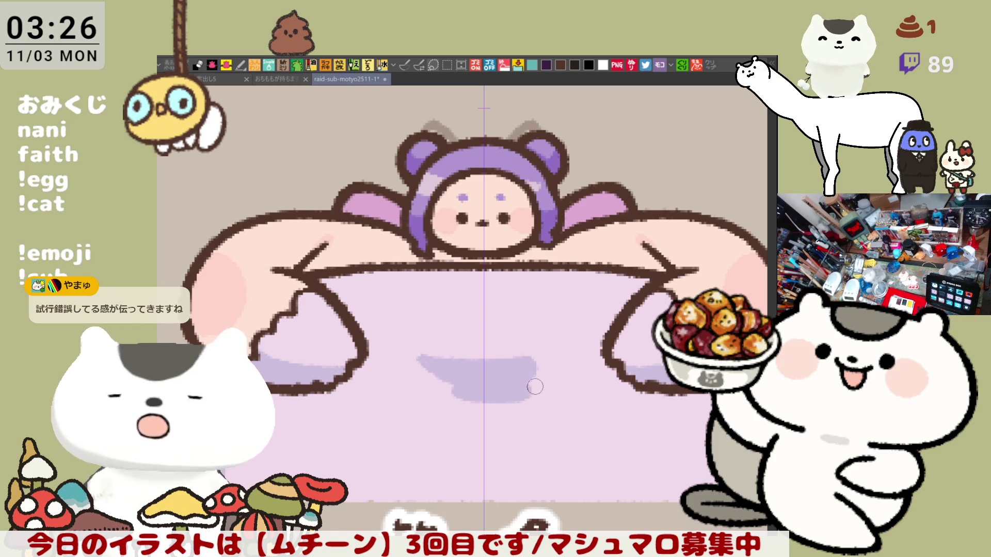
{"action": "key", "text": "ctrl+z"}
{"action": "key", "text": "ctrl+z"}
{"action": "key", "text": "ctrl+z"}
{"action": "key", "text": "ctrl+y"}
{"action": "key", "text": "ctrl+z"}
{"action": "key", "text": "ctrl+y"}
{"action": "key", "text": "ctrl+z"}
{"action": "key", "text": "ctrl+y"}
- Add a lower purple curve to close the crescent and fill it solid purple
{"action": "mouse_move", "coordinate": [410, 375]}
{"action": "left_mouse_down"}
{"action": "mouse_move", "coordinate": [465, 412]}
{"action": "mouse_move", "coordinate": [534, 394]}
{"action": "left_mouse_up"}
{"action": "key", "text": "ctrl+z"}
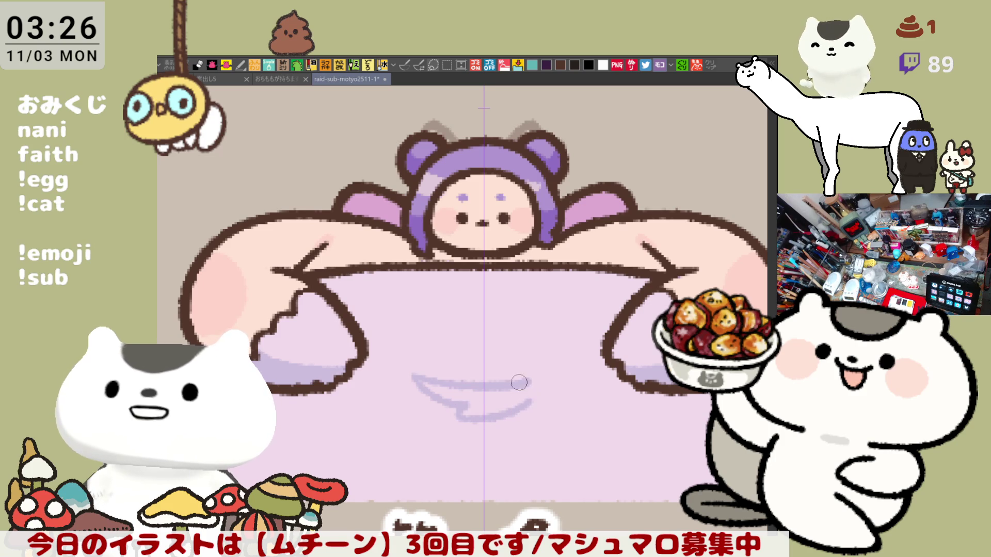
{"action": "key", "text": "g"}
{"action": "left_click", "coordinate": [513, 396]}
{"action": "key", "text": "b"}
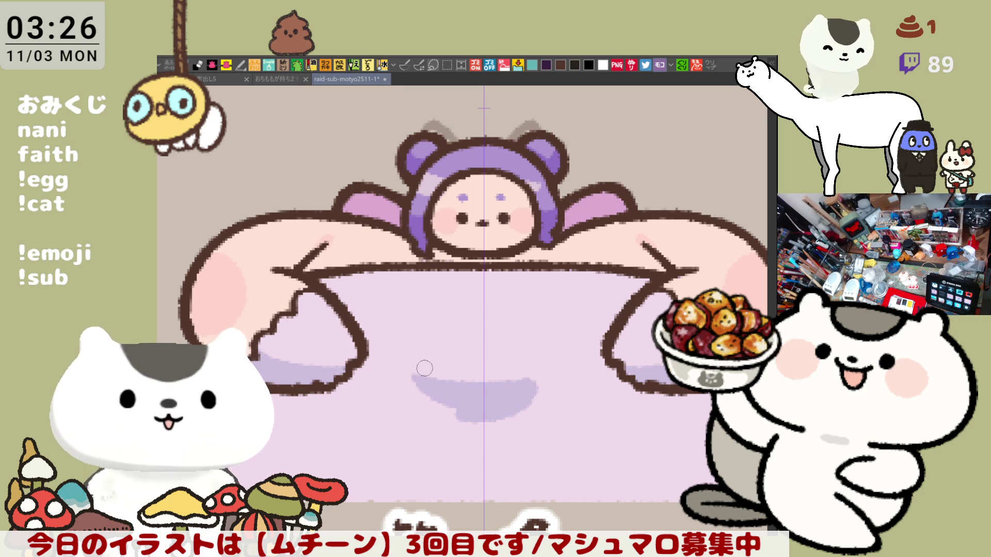
- Thin the purple crescent by repainting its top edge lighter
{"action": "left_click_drag", "start_coordinate": [426, 369], "coordinate": [536, 376]}
{"action": "left_click_drag", "start_coordinate": [413, 377], "coordinate": [517, 381]}
{"action": "key", "text": "ctrl+z"}
{"action": "left_click_drag", "start_coordinate": [424, 372], "coordinate": [542, 374]}
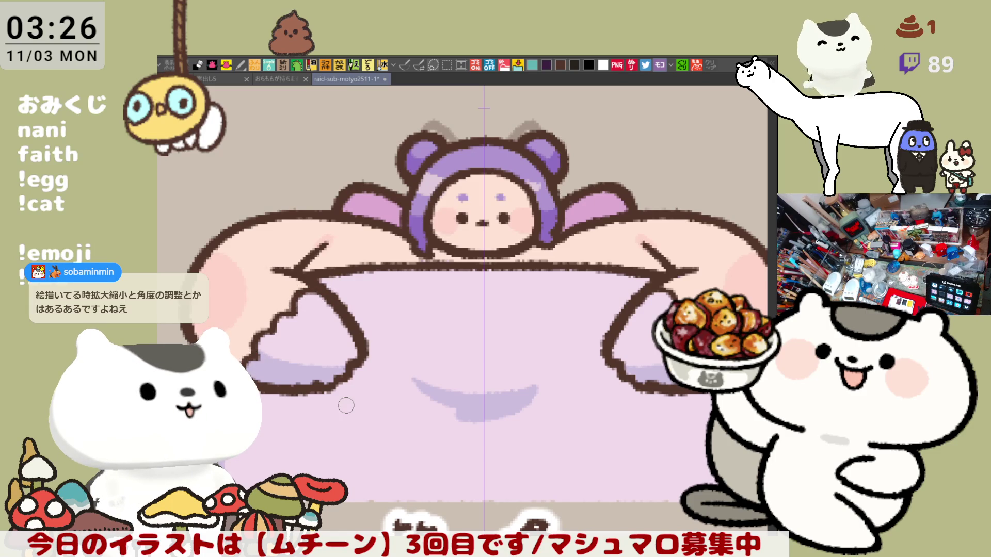
{"action": "scroll", "coordinate": [346, 406], "scroll_direction": "down", "scroll_amount": 5}
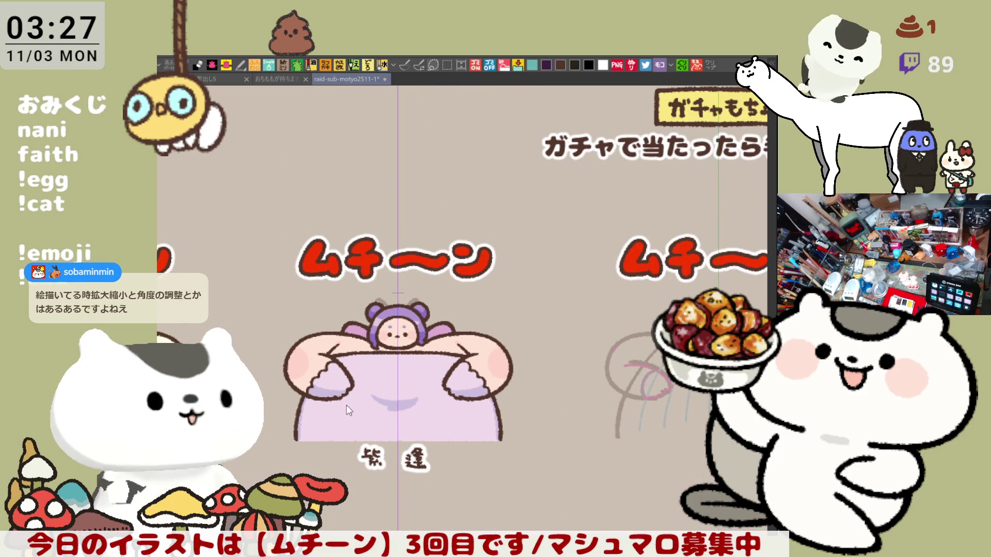
- Save the illustration and try a faint light purple stroke on the lower body
{"action": "key", "text": "ctrl+s"}
{"action": "scroll", "coordinate": [520, 387], "scroll_direction": "up", "scroll_amount": 2}
{"action": "scroll", "coordinate": [520, 387], "scroll_direction": "up", "scroll_amount": 2}
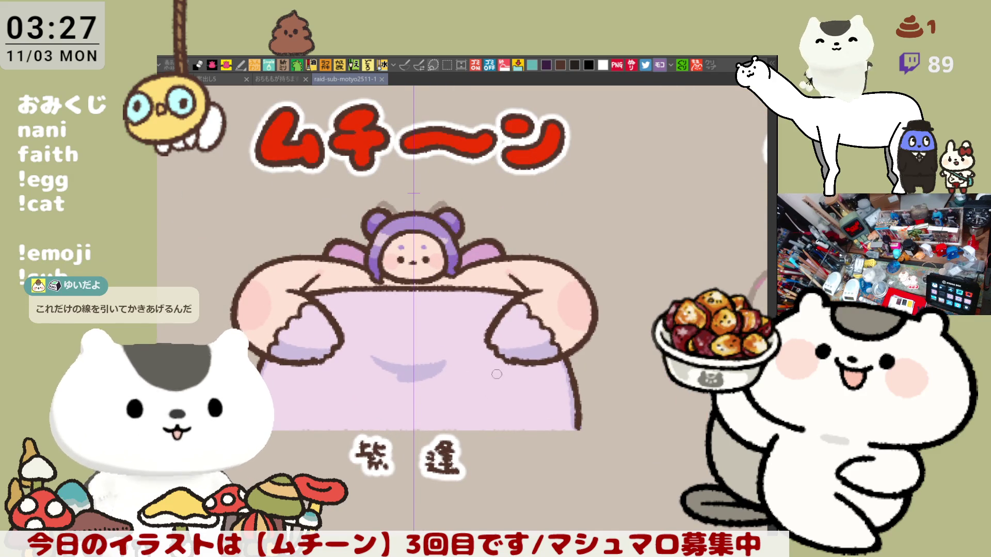
{"action": "mouse_move", "coordinate": [532, 387]}
{"action": "left_mouse_down"}
{"action": "mouse_move", "coordinate": [573, 400]}
{"action": "mouse_move", "coordinate": [567, 410]}
{"action": "left_mouse_up"}
{"action": "key", "text": "ctrl+z"}
{"action": "key", "text": "ctrl+z"}
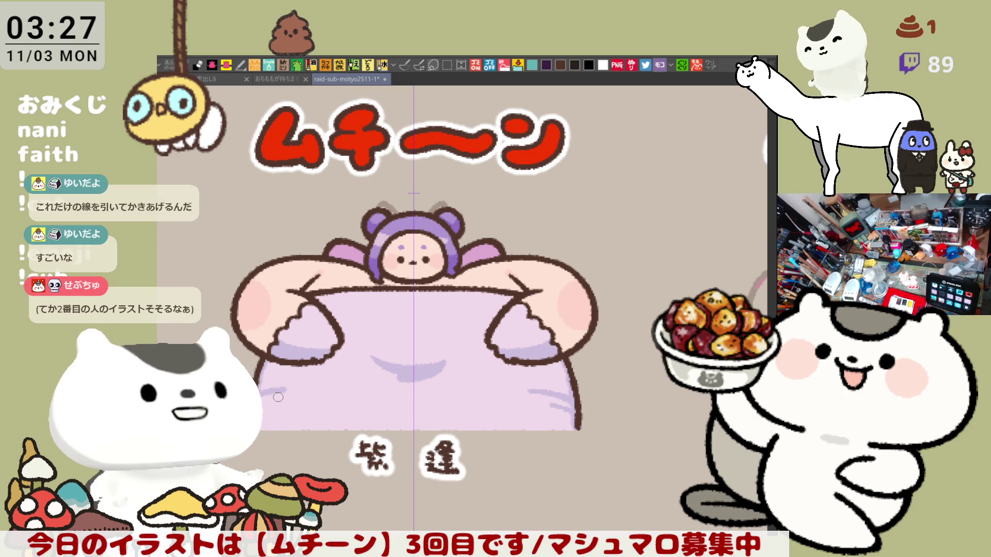
- Flip the canvas horizontally to check balance, save, and dab a white highlight on the left cheek
{"action": "key", "text": "h"}
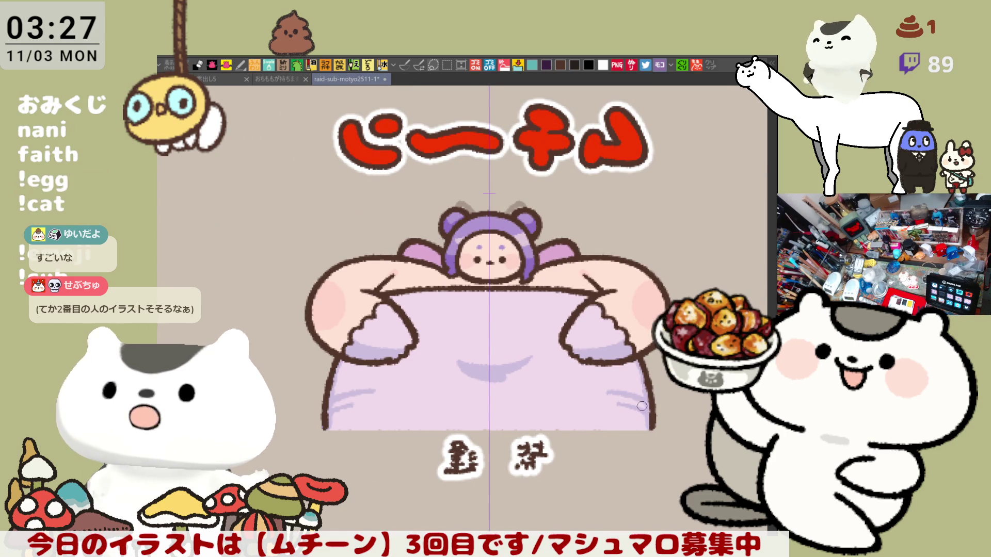
{"action": "key", "text": "h"}
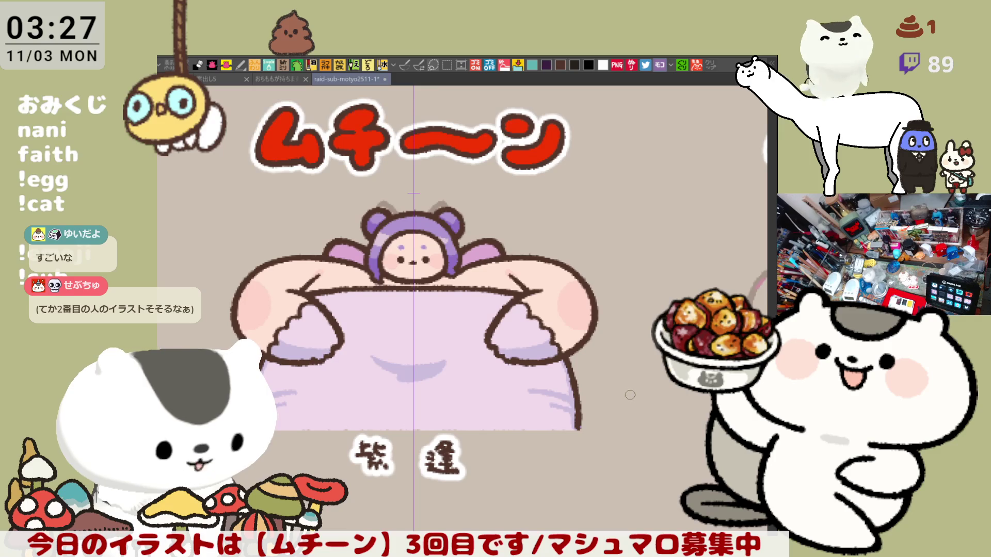
{"action": "key", "text": "ctrl+s"}
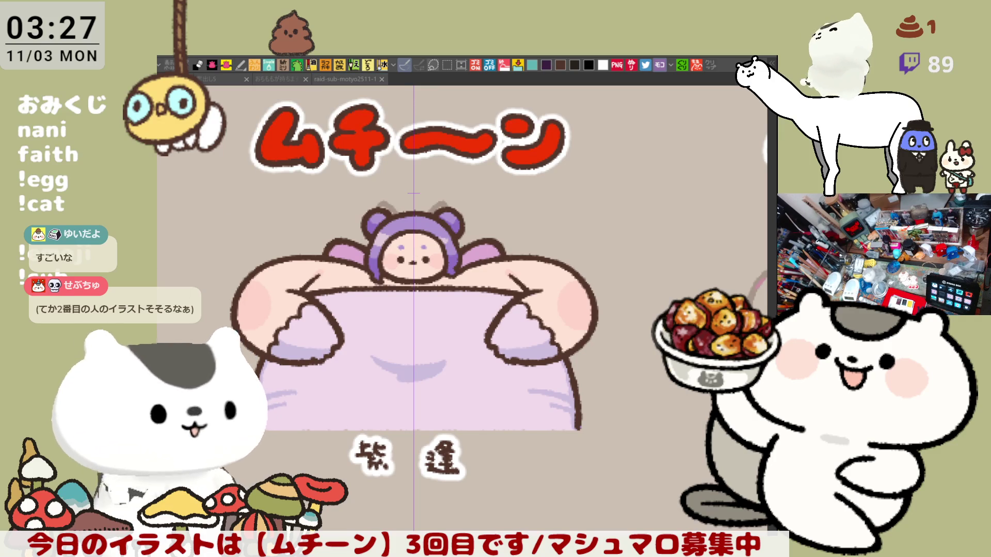
{"action": "left_click", "coordinate": [254, 292]}
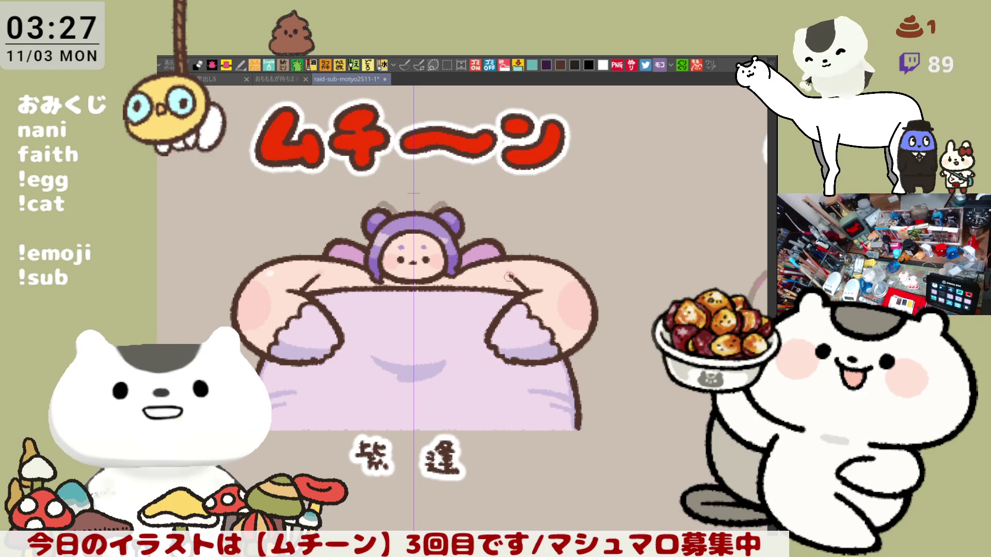
{"action": "mouse_move", "coordinate": [502, 339]}
{"action": "left_mouse_down"}
{"action": "mouse_move", "coordinate": [460, 330]}
{"action": "mouse_move", "coordinate": [403, 356]}
{"action": "mouse_move", "coordinate": [448, 370]}
{"action": "left_mouse_up"}
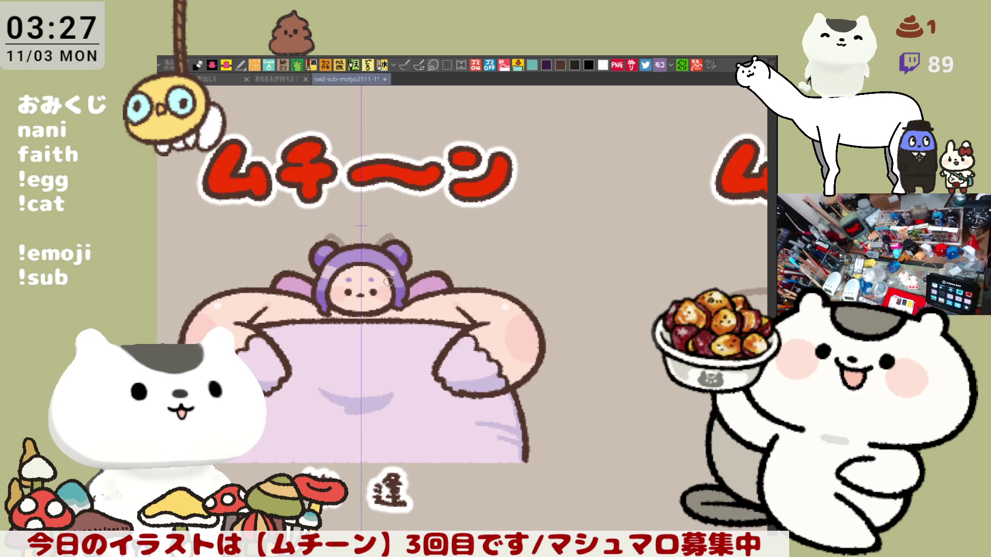
- Brush a lighter purple highlight onto the bear hood's ear, then move over to the next sketch panel
{"action": "scroll", "coordinate": [388, 281], "scroll_direction": "up", "scroll_amount": 5}
{"action": "mouse_move", "coordinate": [413, 202]}
{"action": "left_mouse_down"}
{"action": "mouse_move", "coordinate": [408, 192]}
{"action": "mouse_move", "coordinate": [418, 201]}
{"action": "left_mouse_up"}
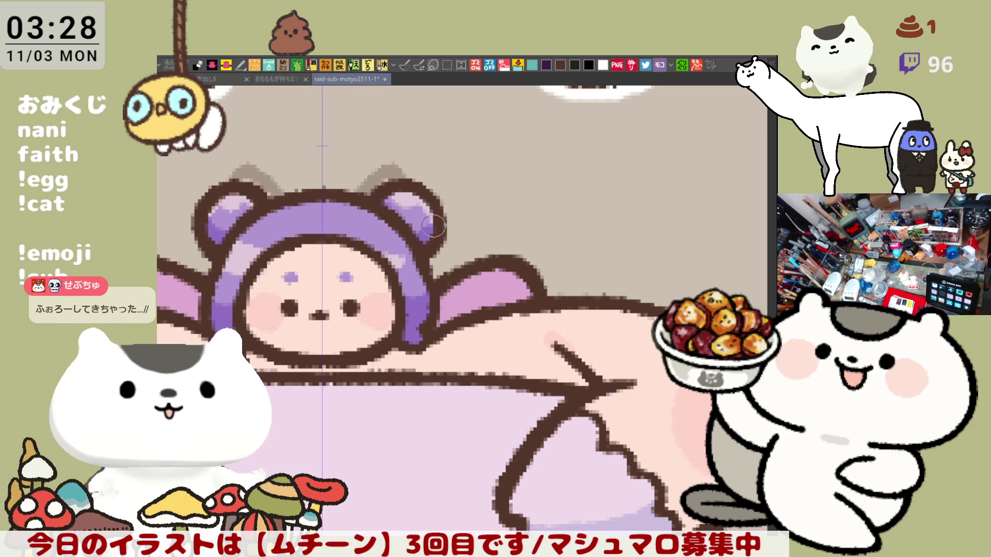
{"action": "scroll", "coordinate": [438, 216], "scroll_direction": "down", "scroll_amount": 1}
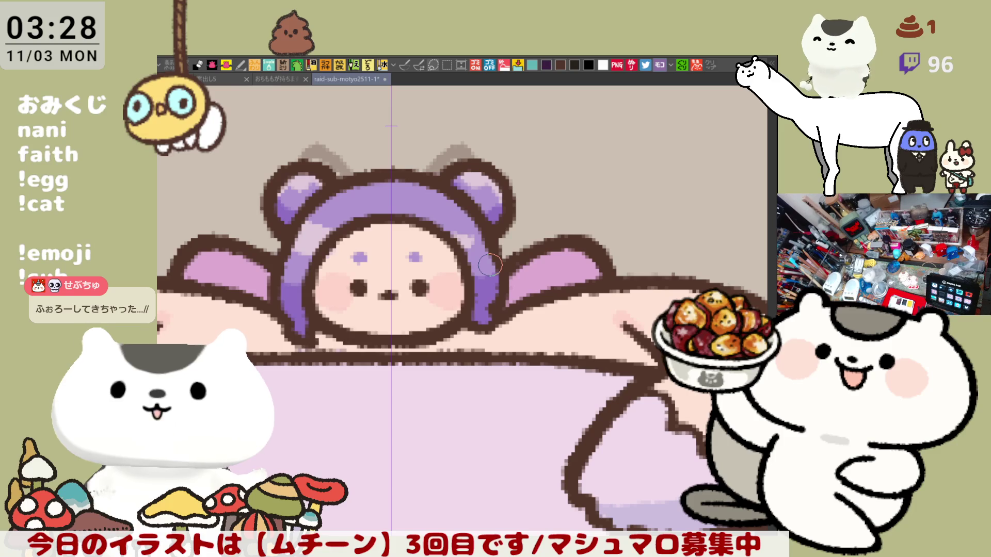
{"action": "scroll", "coordinate": [490, 265], "scroll_direction": "down", "scroll_amount": 4}
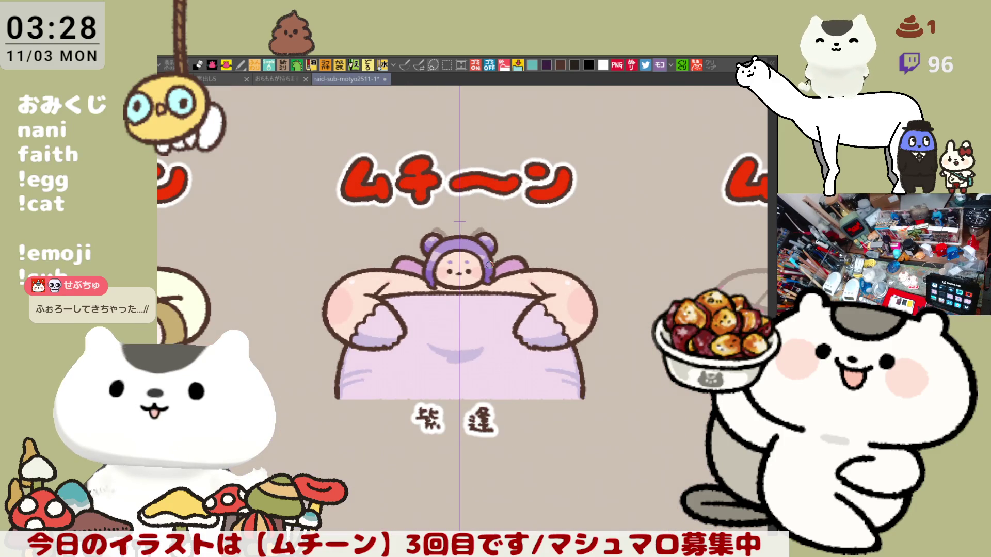
{"action": "scroll", "coordinate": [490, 265], "scroll_direction": "right", "scroll_amount": 5}
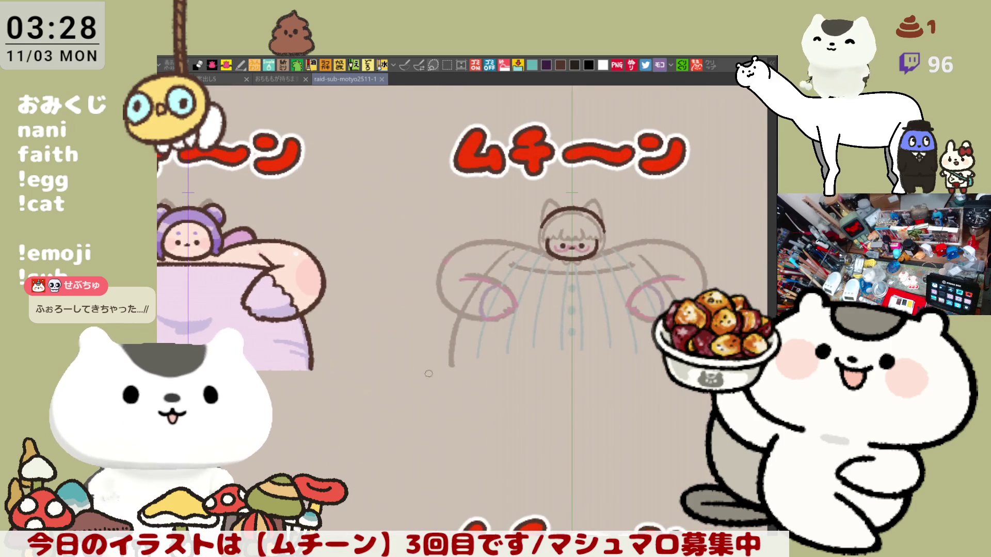